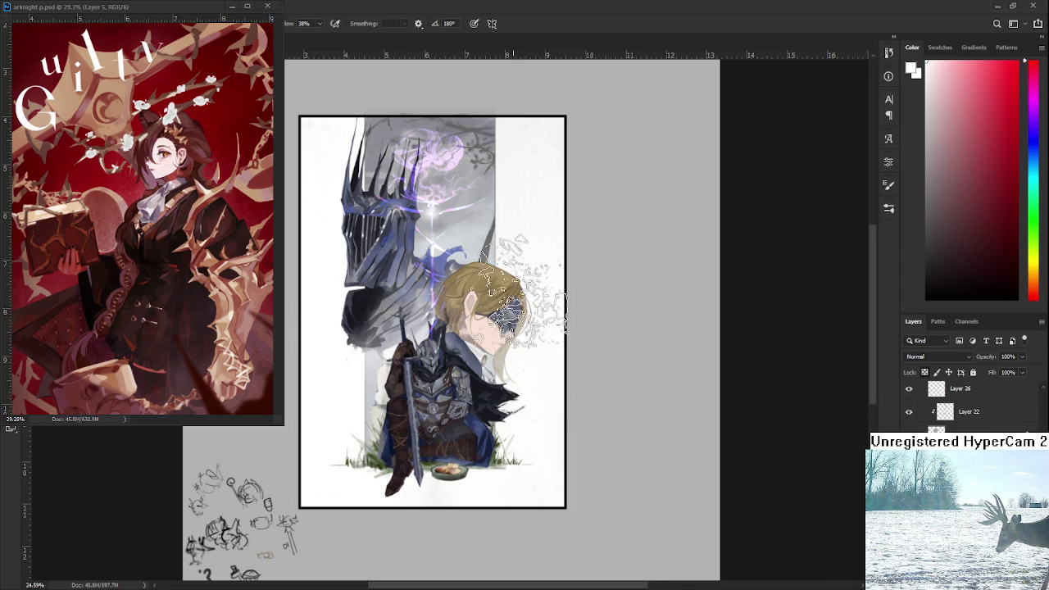
Step: Centre the artwork, then hide and restore the head layer to compare the knight's head
alt+scroll(492, 303, up, 3)
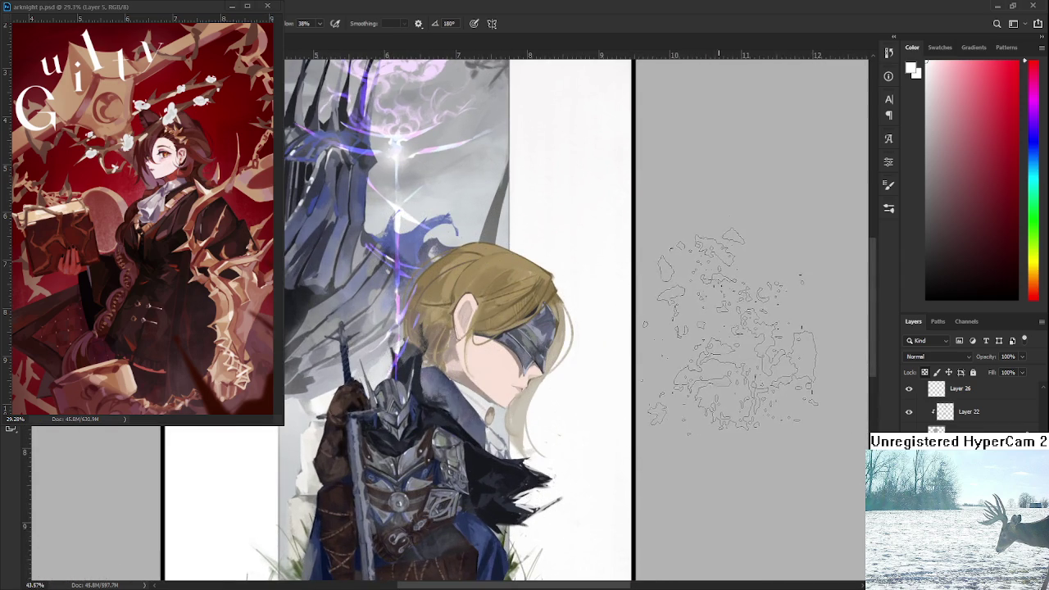
alt+scroll(730, 327, down, 1)
alt+scroll(729, 328, down, 3)
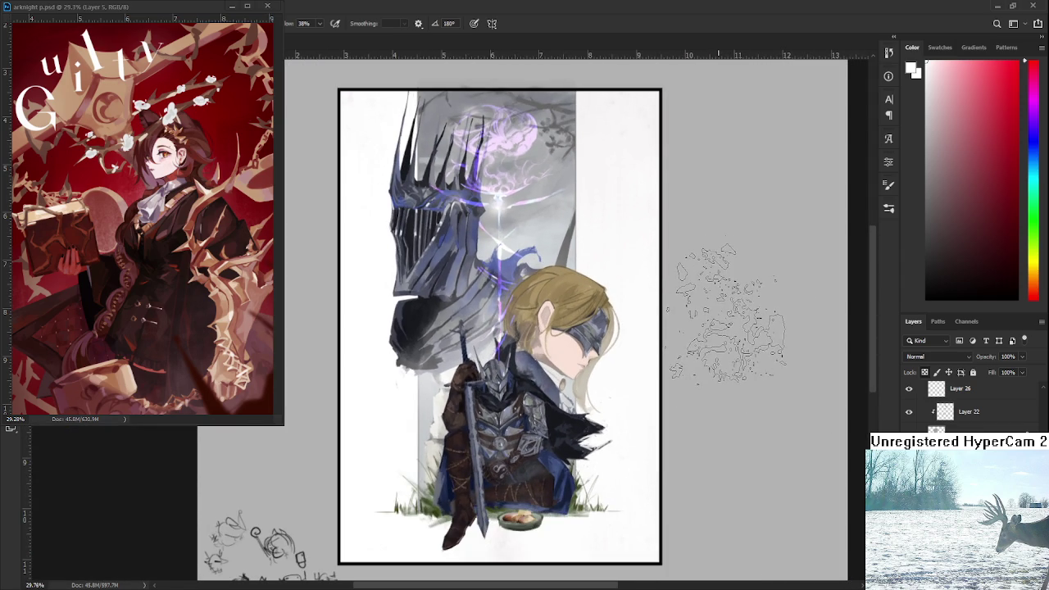
drag(704, 312, 714, 328)
alt+scroll(689, 336, up, 1)
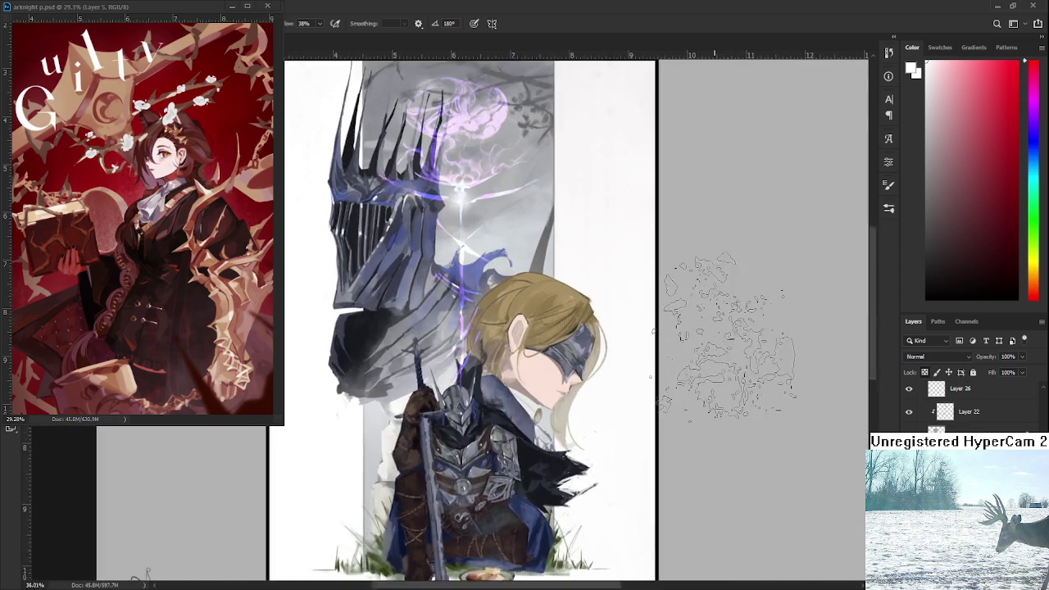
alt+scroll(656, 348, up, 2)
alt+scroll(624, 363, up, 1)
drag(624, 363, 693, 371)
scroll(967, 406, down, 5)
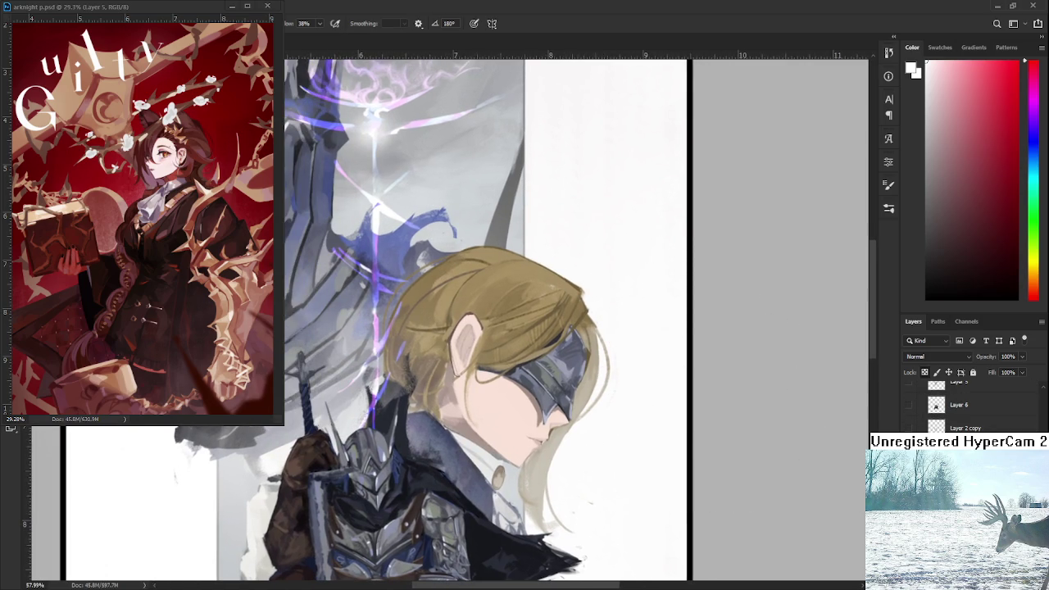
scroll(967, 406, up, 3)
scroll(967, 405, up, 3)
scroll(967, 406, up, 2)
scroll(967, 406, up, 2)
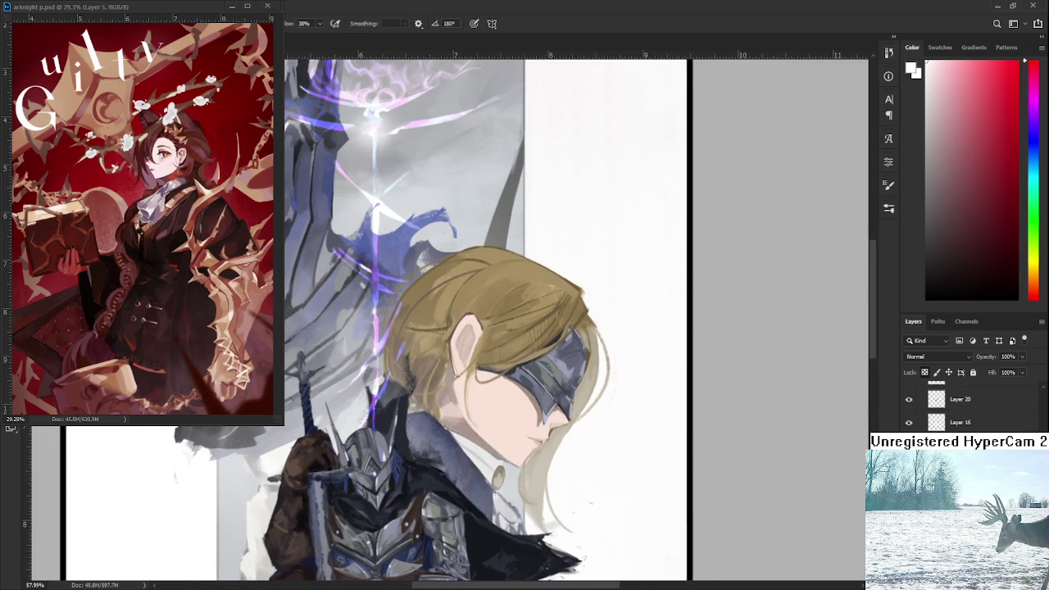
key(ctrl+comma)
key(ctrl+comma)
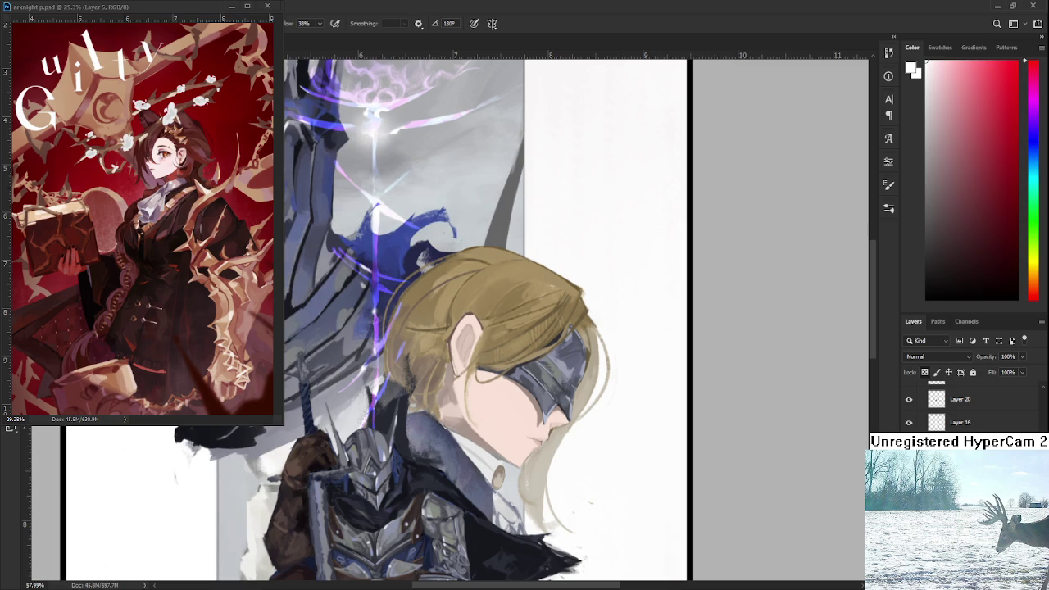
key(ctrl+comma)
key(ctrl+comma)
key(ctrl+comma)
key(ctrl+comma)
key(ctrl+comma)
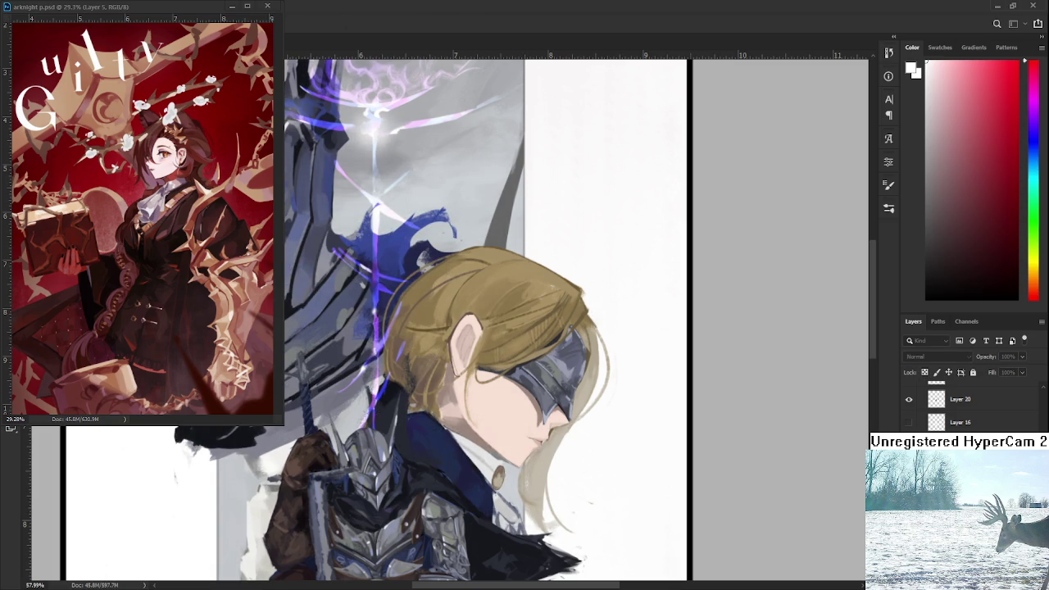
Step: Pick a deep violet from the HUD colour picker and undo the stray purple marks on the hair
key(ctrl+comma)
key(ctrl+comma)
alt+shift+right_click(400, 265)
key(ctrl+comma)
key(ctrl+comma)
key(ctrl+z)
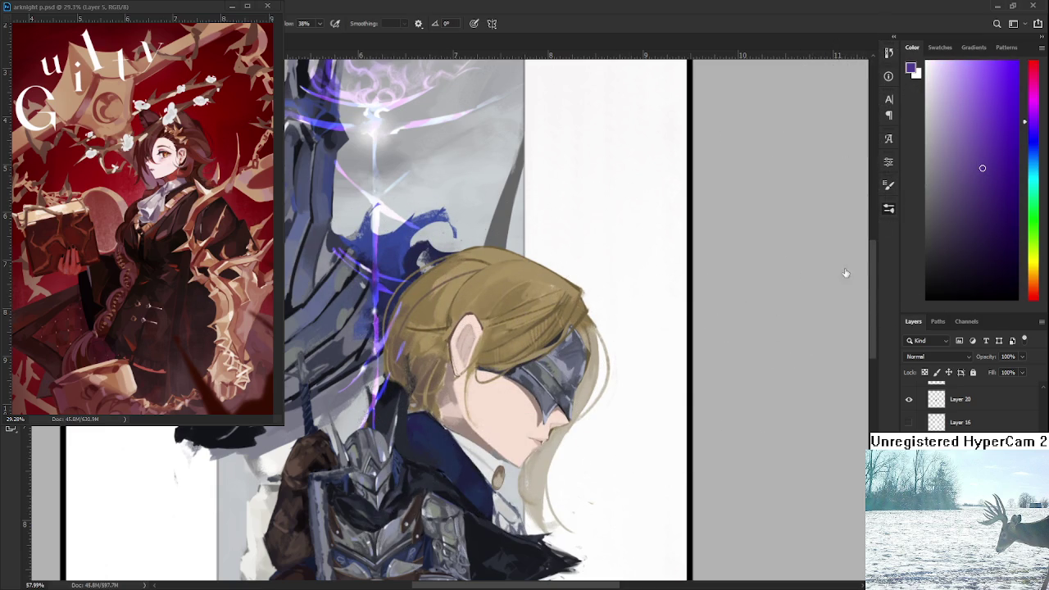
Step: Sample several hair tones, settle on a dark brown, and paint a small mark on the hair
scroll(448, 310, up, 2)
scroll(448, 309, down, 1)
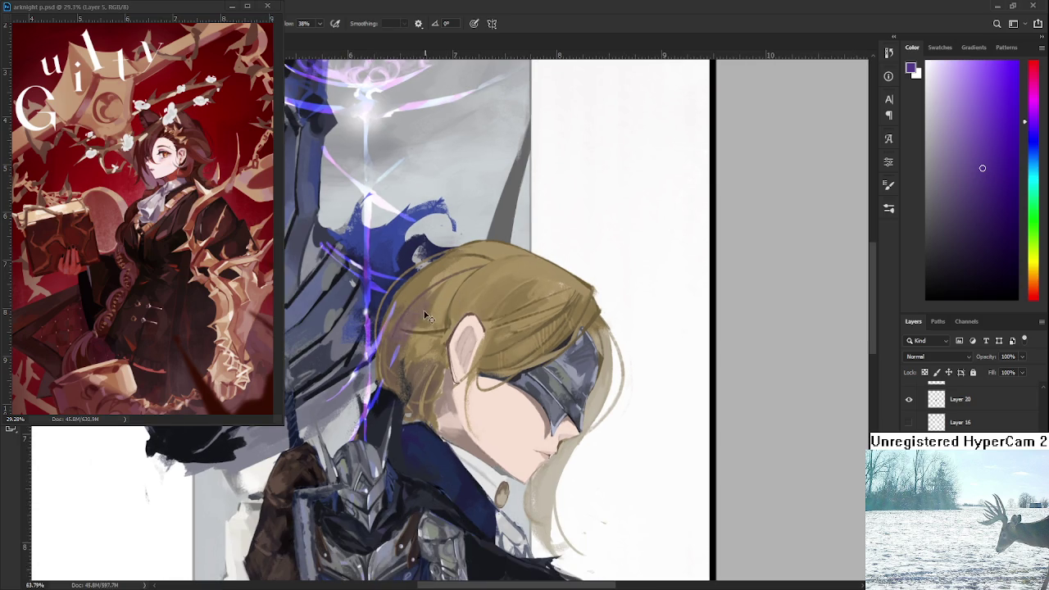
alt+click(427, 301)
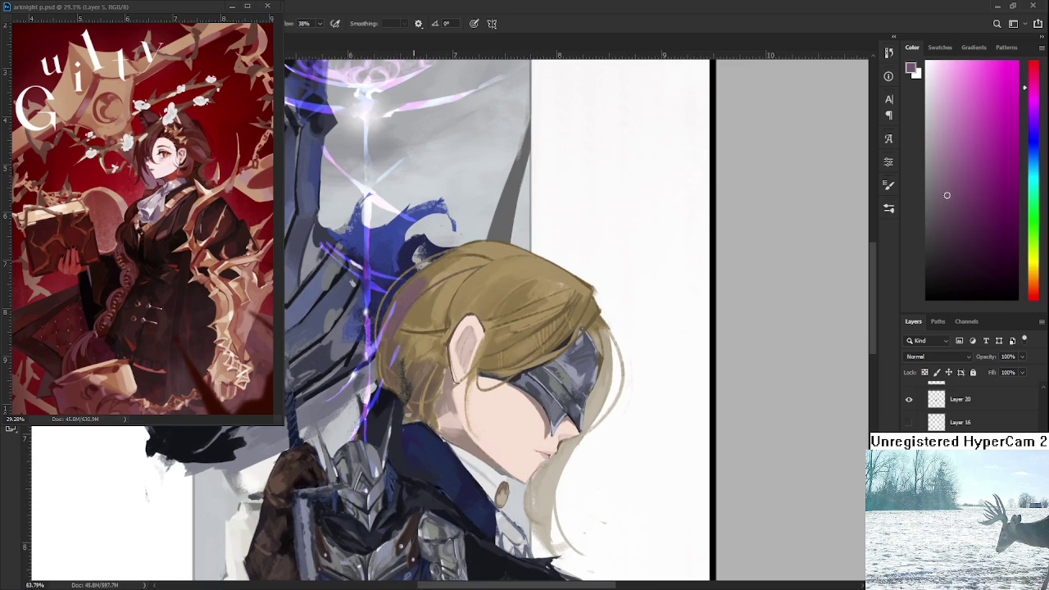
alt+click(428, 275)
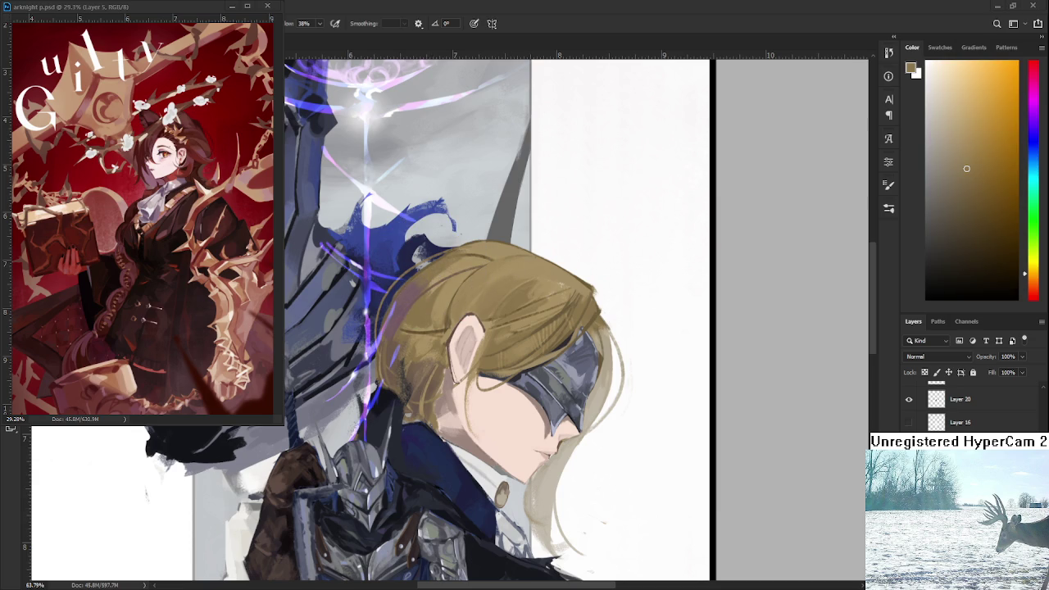
alt+click(408, 324)
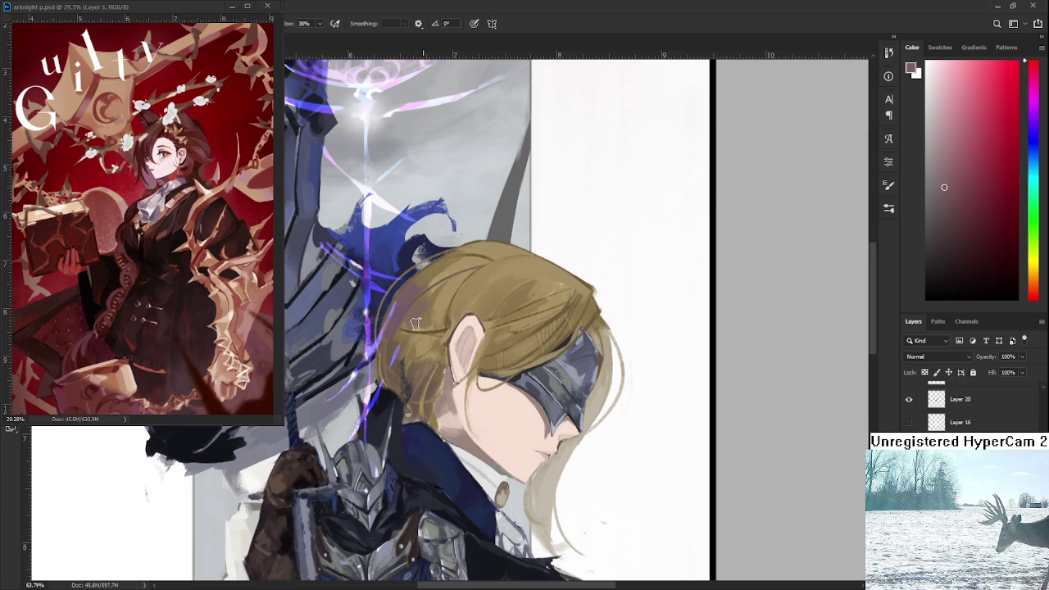
alt+click(437, 300)
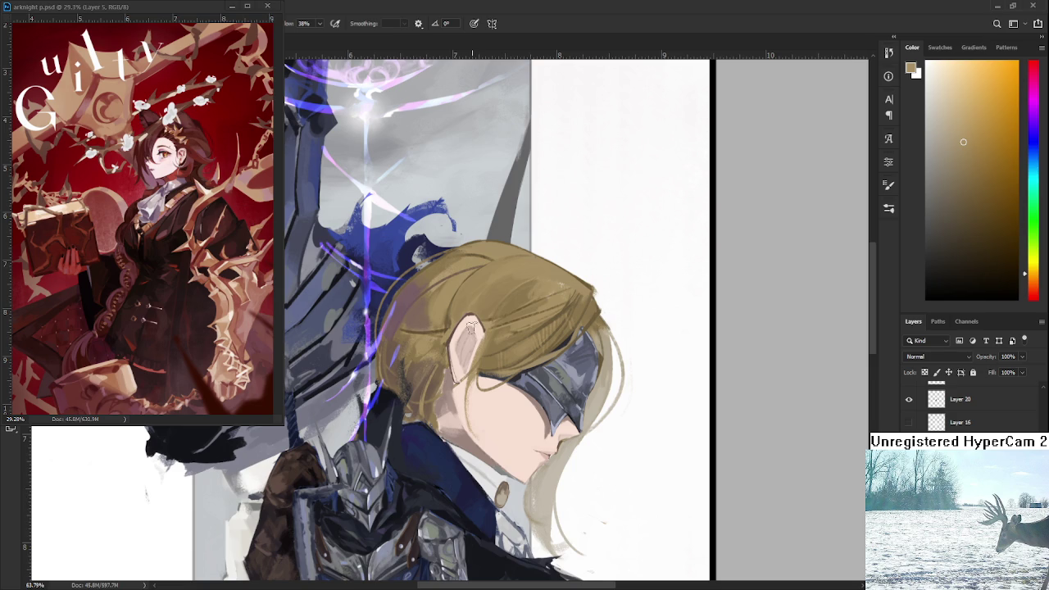
alt+click(422, 280)
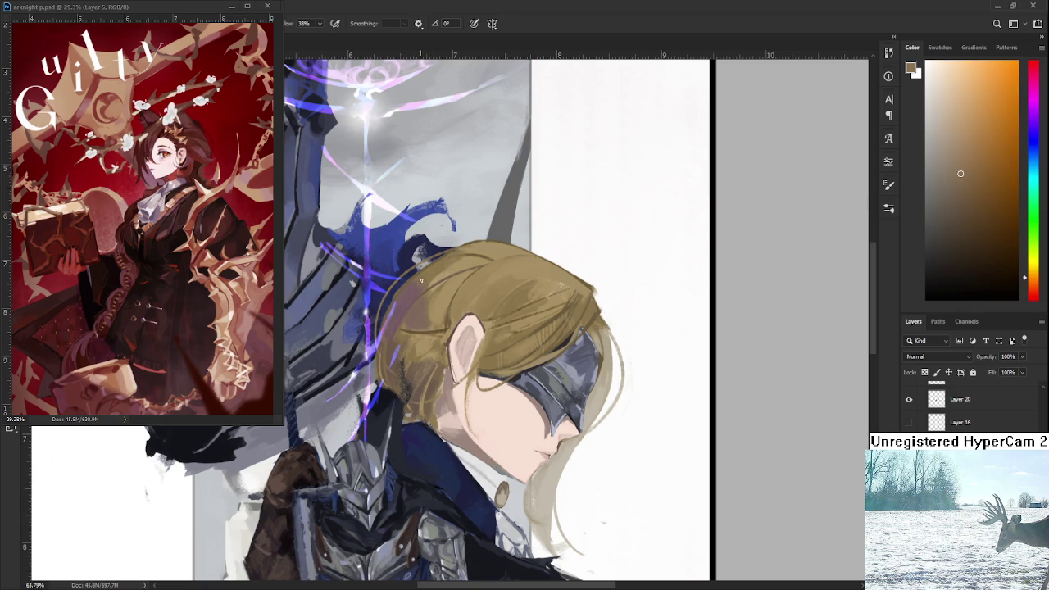
alt+click(431, 299)
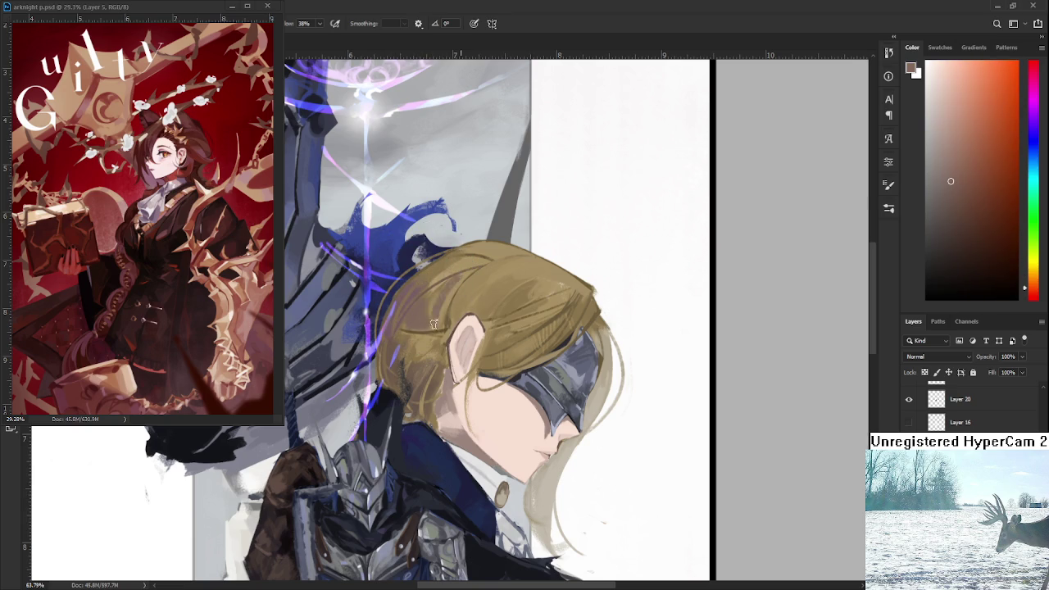
alt+click(458, 281)
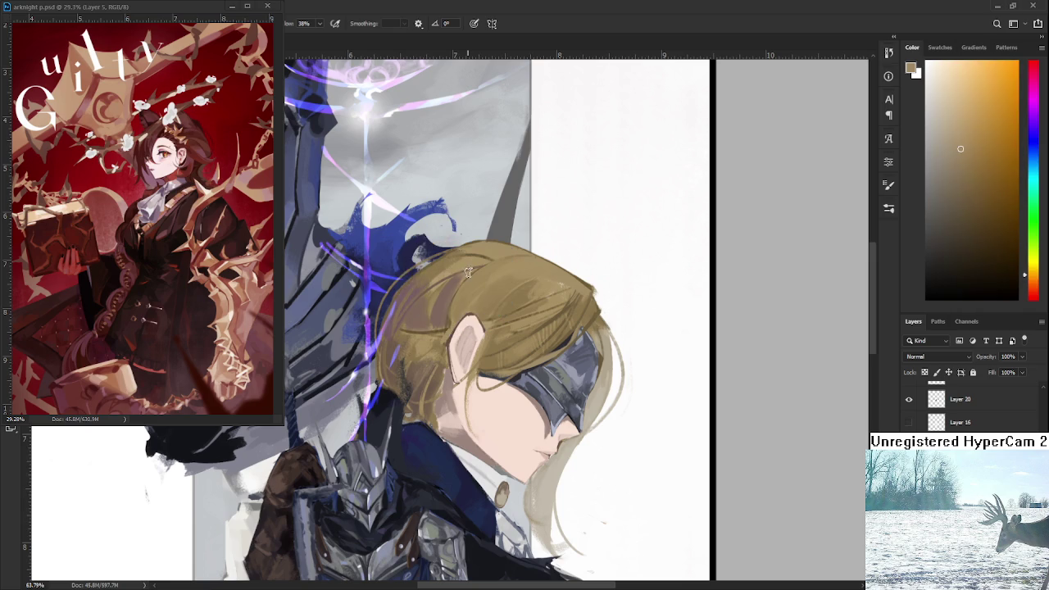
alt+click(422, 304)
alt+click(382, 310)
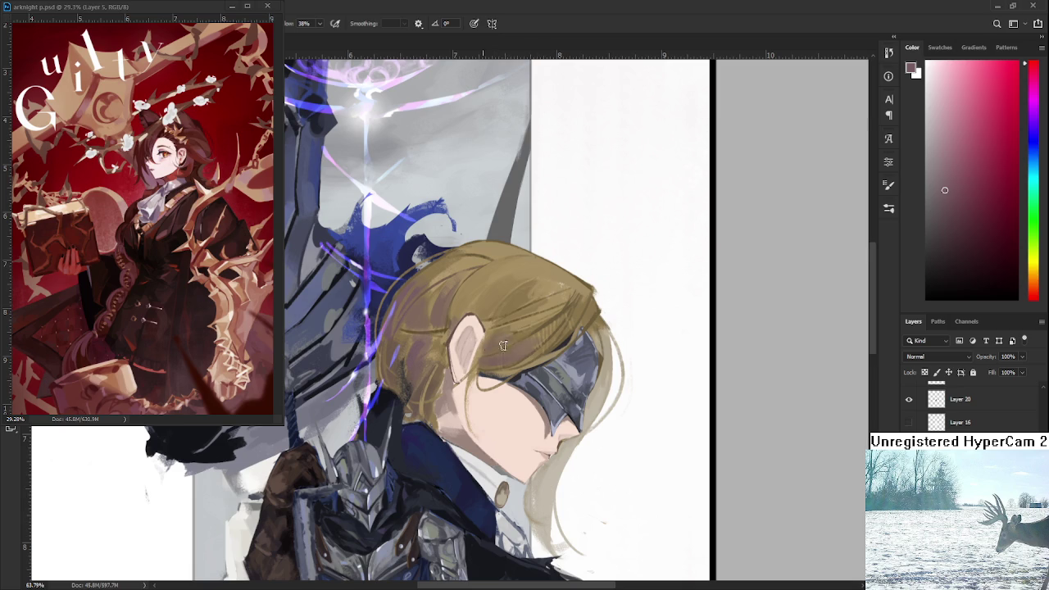
drag(510, 297, 510, 305)
Step: Sample a darker reddish-brown for a stroke above the ear, then choose a more orange brown
alt+click(541, 264)
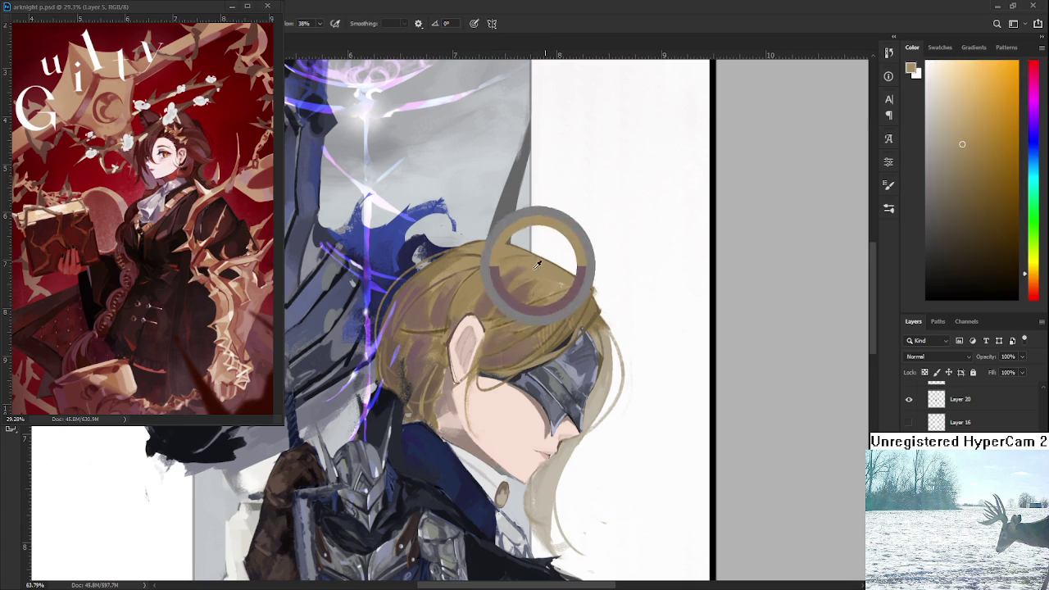
alt+click(515, 277)
alt+click(508, 268)
alt+click(489, 298)
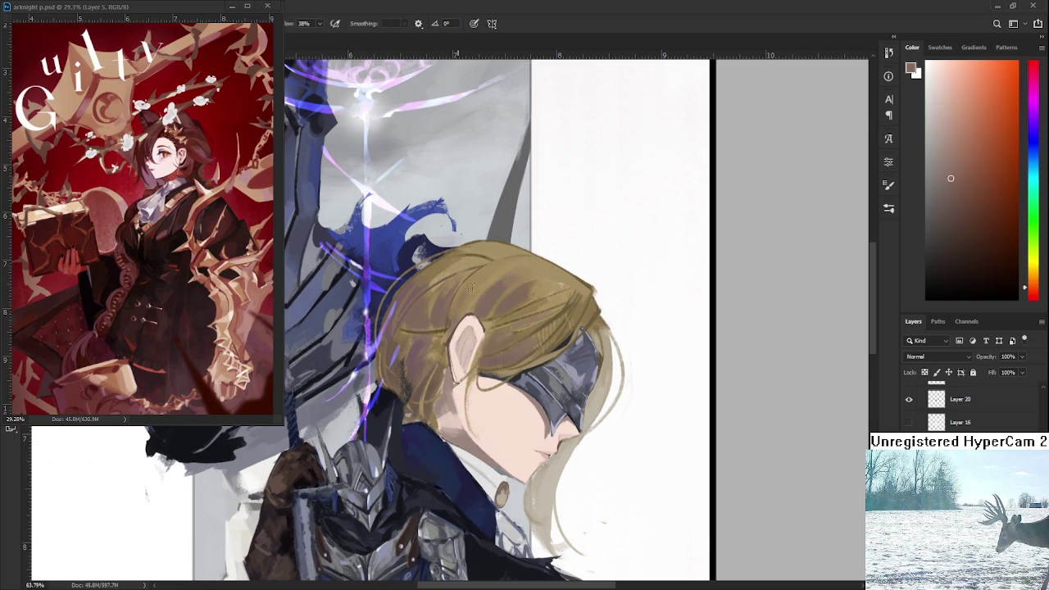
drag(477, 293, 456, 320)
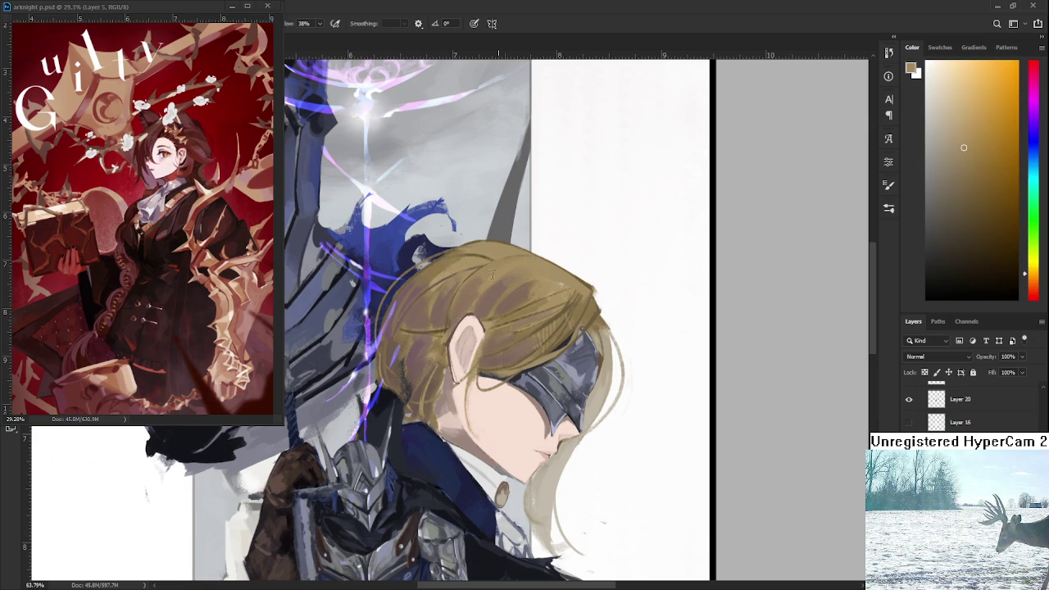
alt+click(469, 291)
alt+click(485, 293)
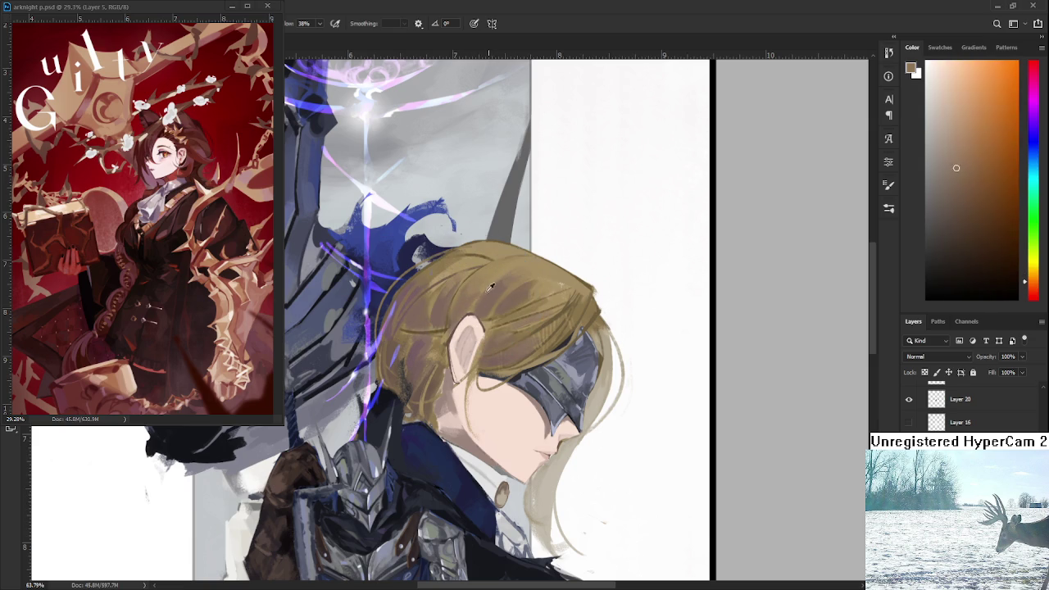
scroll(516, 297, down, 2)
scroll(516, 296, down, 2)
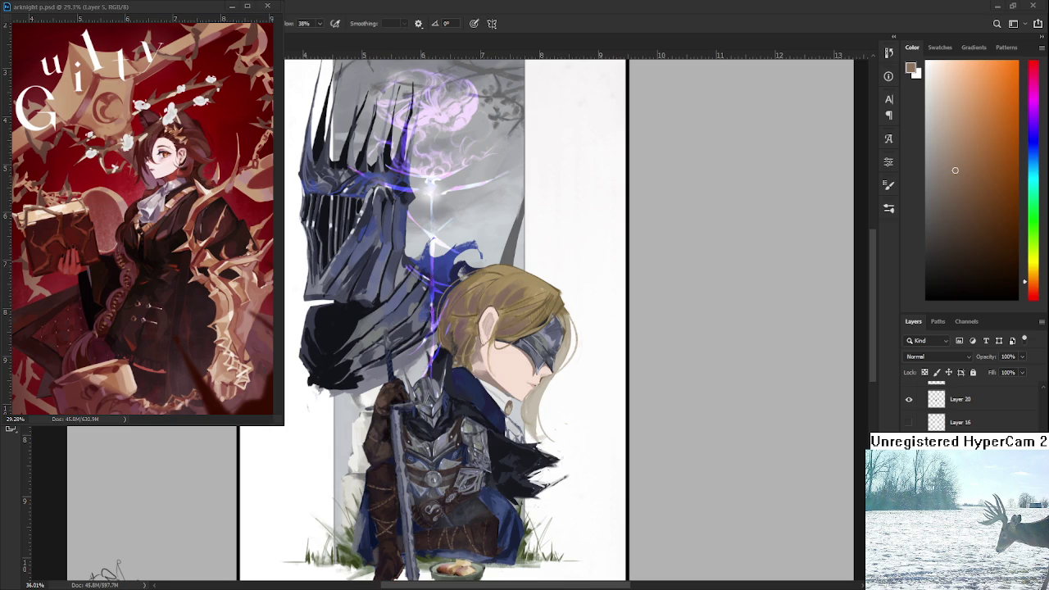
Step: With the view tilted, paint dark strokes along the ear's edge, then sample a golden tan from the hair
drag(459, 328, 452, 369)
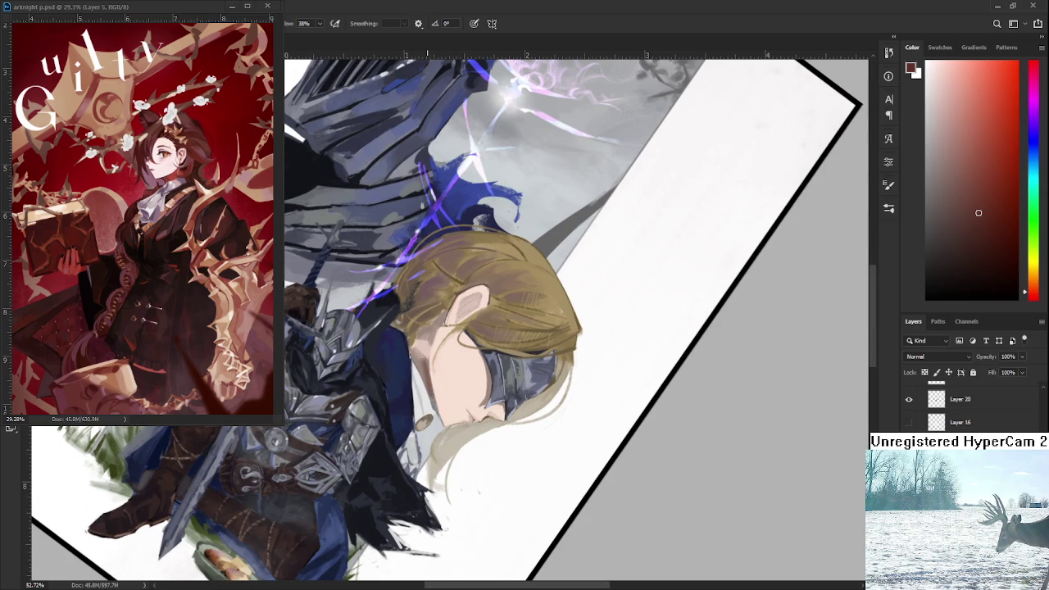
mouse_move(431, 341)
mouse_down()
mouse_move(441, 323)
mouse_move(459, 373)
mouse_up()
key(r)
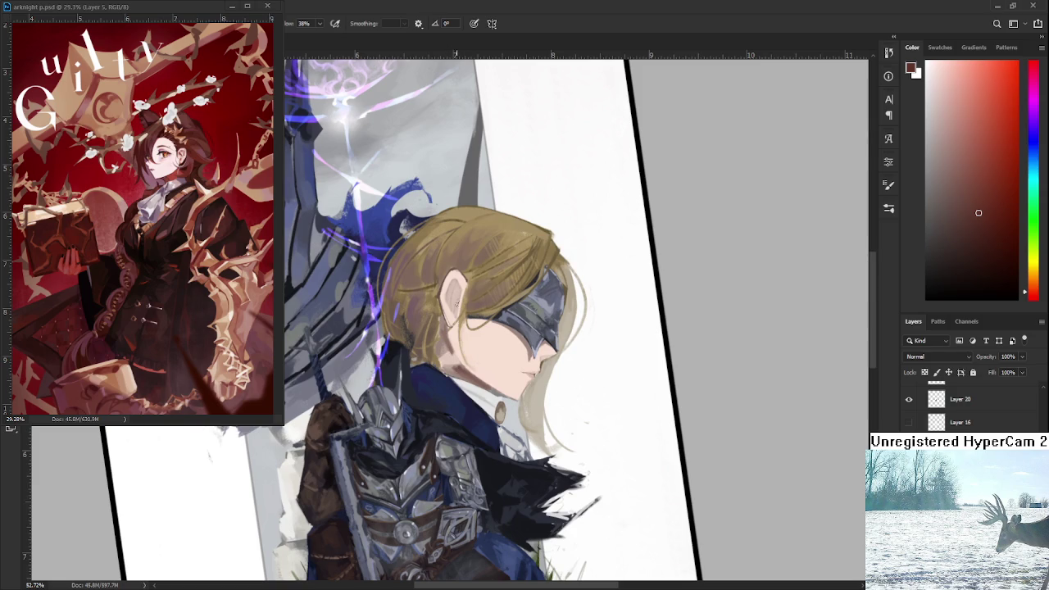
drag(457, 288, 453, 308)
scroll(564, 319, down, 3)
scroll(564, 320, down, 3)
scroll(564, 320, up, 3)
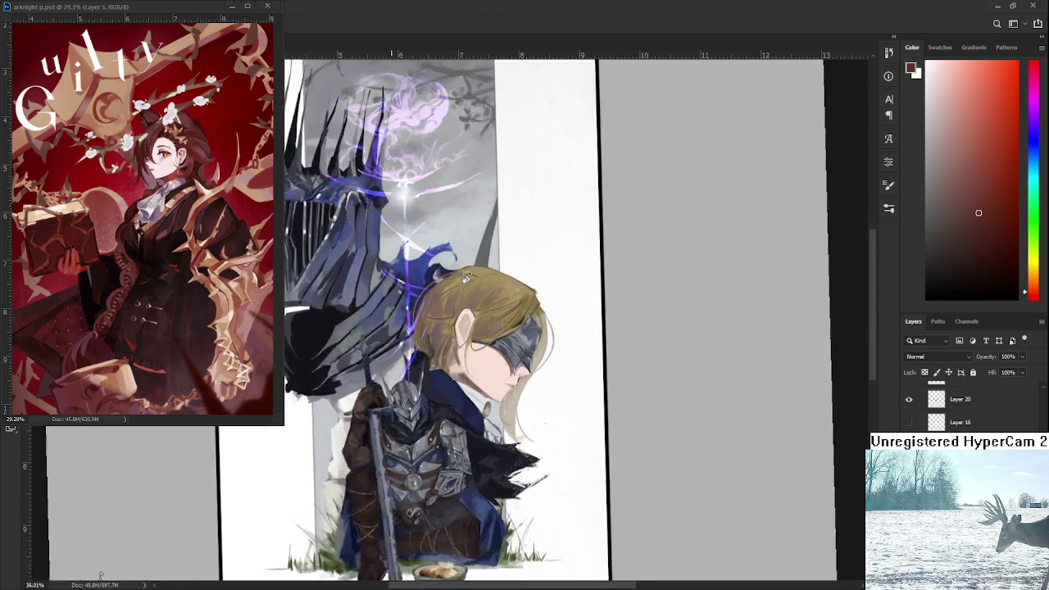
scroll(563, 319, up, 2)
alt+click(481, 268)
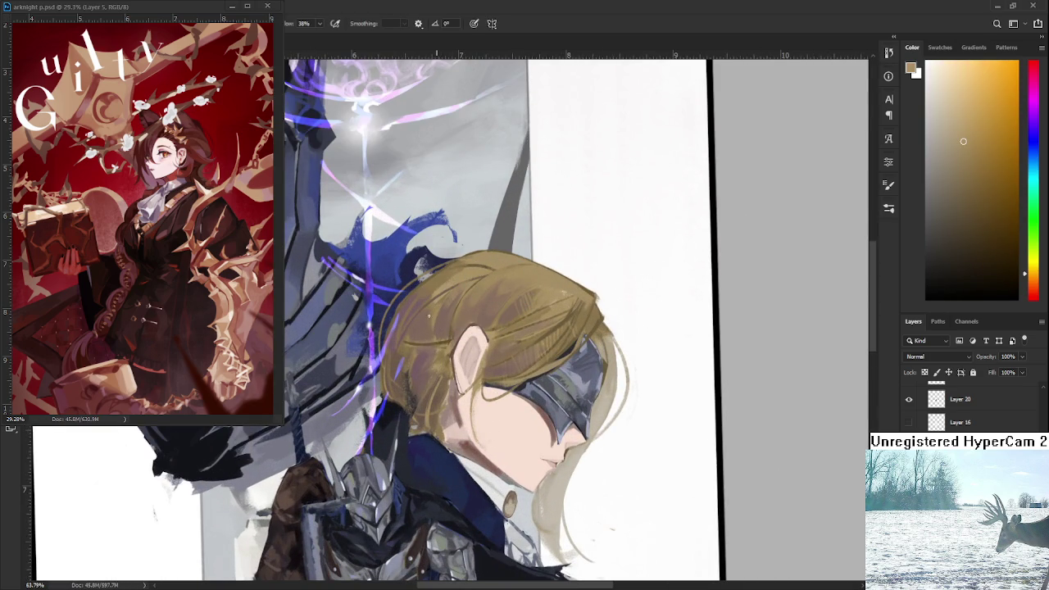
Step: Paint tan strands down the left edge of the knight's hair
drag(428, 347, 418, 395)
scroll(440, 408, down, 5)
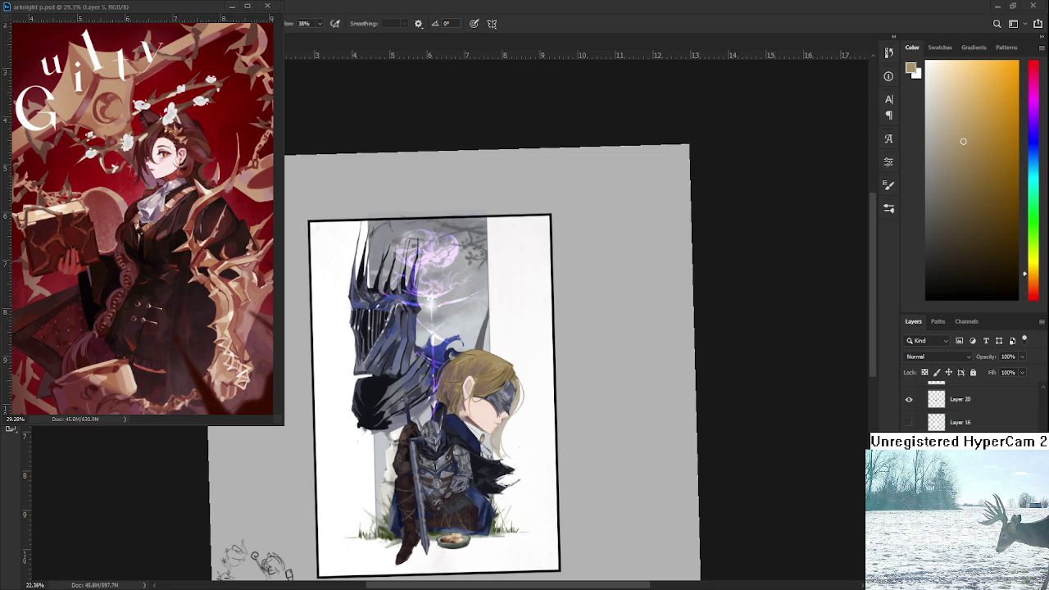
scroll(557, 394, up, 2)
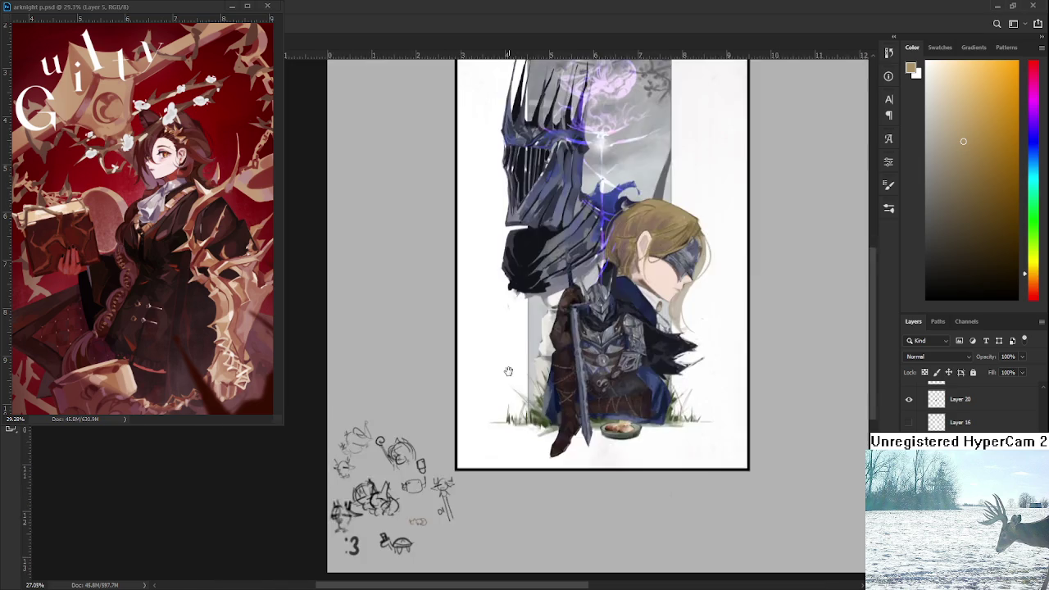
Step: Reset the colour to black, scrap a lined ellipse sketch, and draw a small hamburger doodle
scroll(503, 368, up, 3)
scroll(503, 368, up, 3)
key(d)
scroll(971, 403, down, 2)
scroll(971, 403, down, 2)
scroll(971, 403, down, 2)
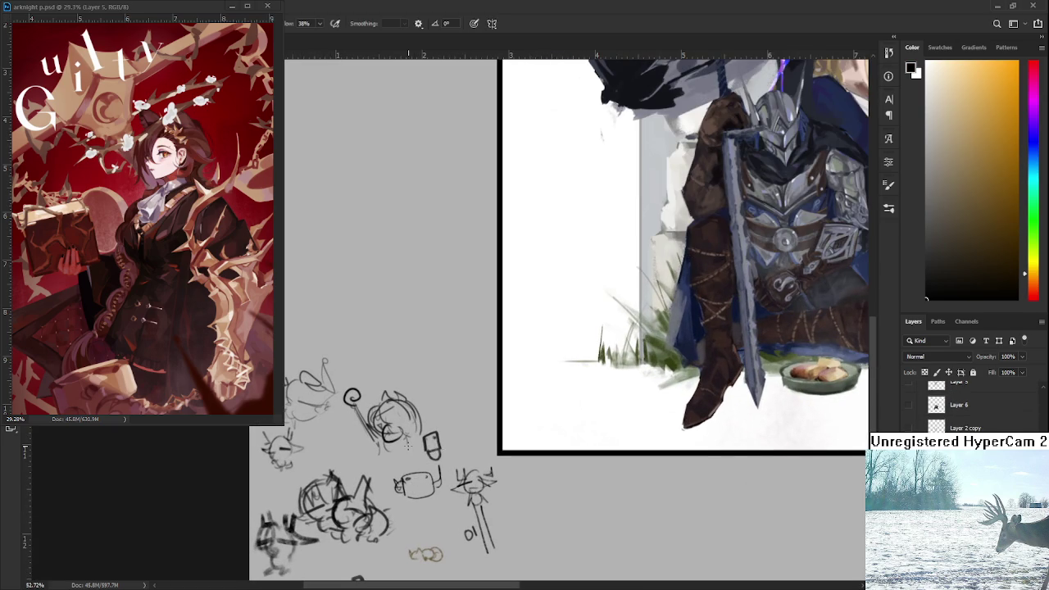
drag(362, 340, 392, 344)
mouse_move(363, 338)
mouse_down()
mouse_move(366, 353)
mouse_move(396, 339)
mouse_up()
drag(361, 346, 391, 347)
key(ctrl+z)
key(ctrl+z)
key(ctrl+z)
key(ctrl+z)
mouse_move(384, 337)
mouse_down()
mouse_move(402, 355)
mouse_move(383, 374)
mouse_move(402, 361)
mouse_move(398, 350)
mouse_up()
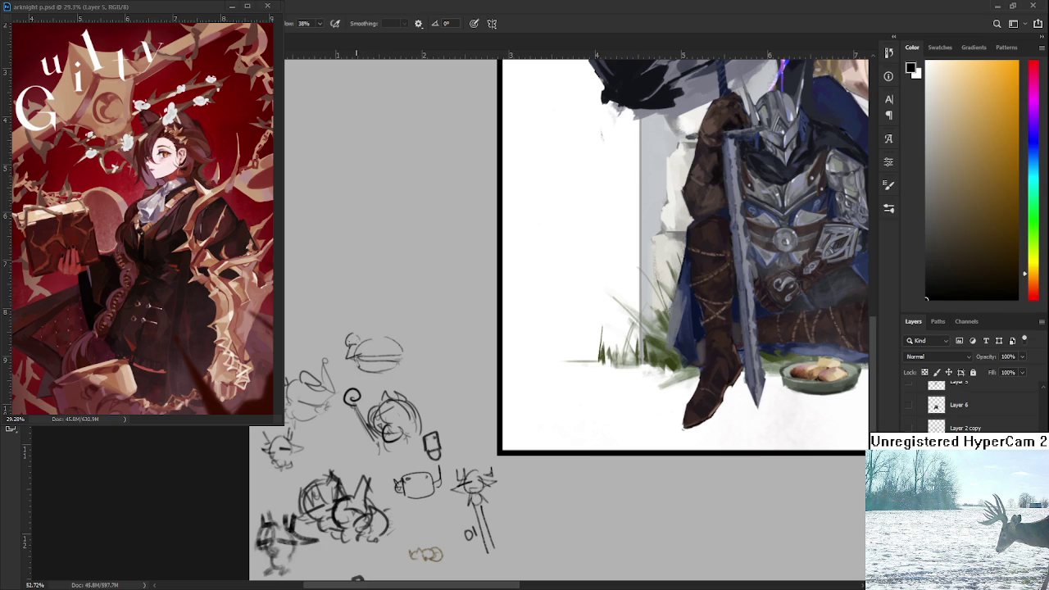
Step: Add face details and ear marks to the small head sketch beside the painting
drag(358, 336, 350, 340)
mouse_move(354, 328)
mouse_down()
mouse_move(358, 345)
mouse_move(349, 344)
mouse_move(369, 354)
mouse_up()
scroll(414, 355, down, 2)
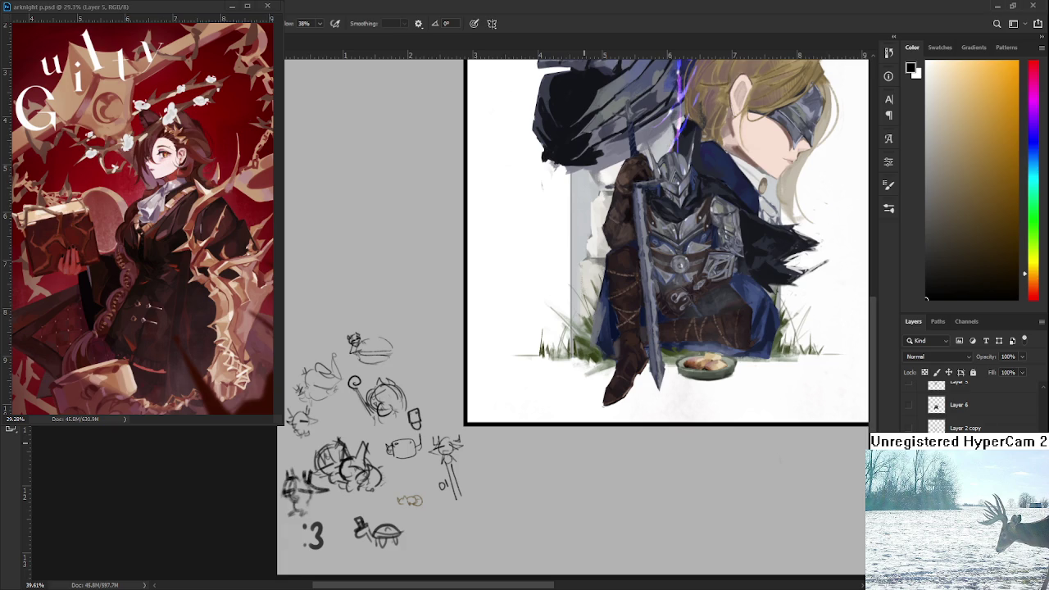
scroll(498, 440, down, 4)
drag(498, 440, 499, 467)
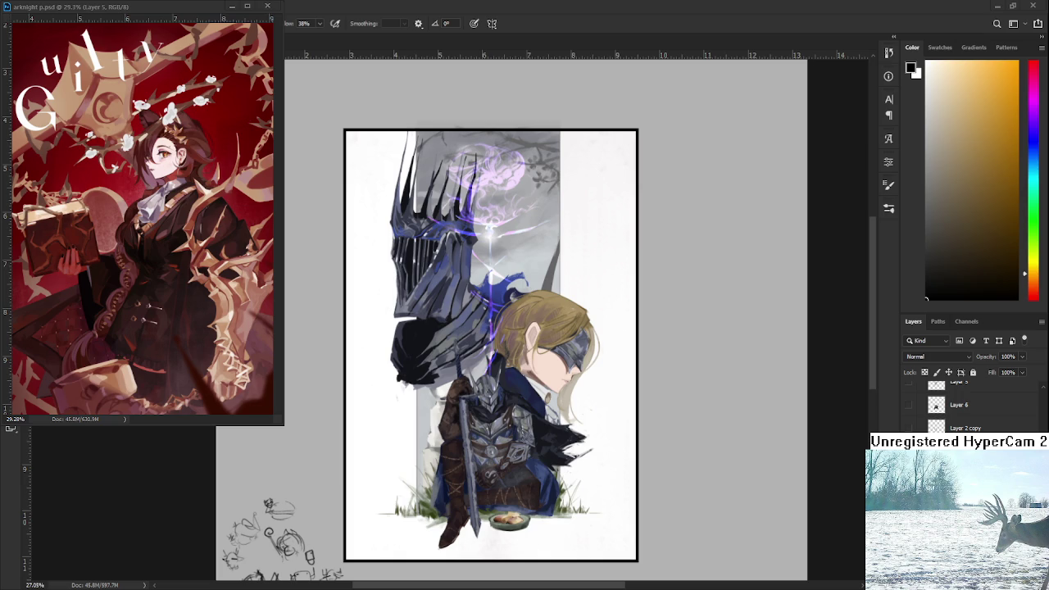
Step: Sample the muted green of the grass as the painting colour
scroll(580, 445, up, 2)
scroll(579, 445, up, 2)
drag(486, 451, 544, 501)
scroll(543, 500, down, 1)
scroll(543, 475, down, 1)
scroll(543, 426, down, 1)
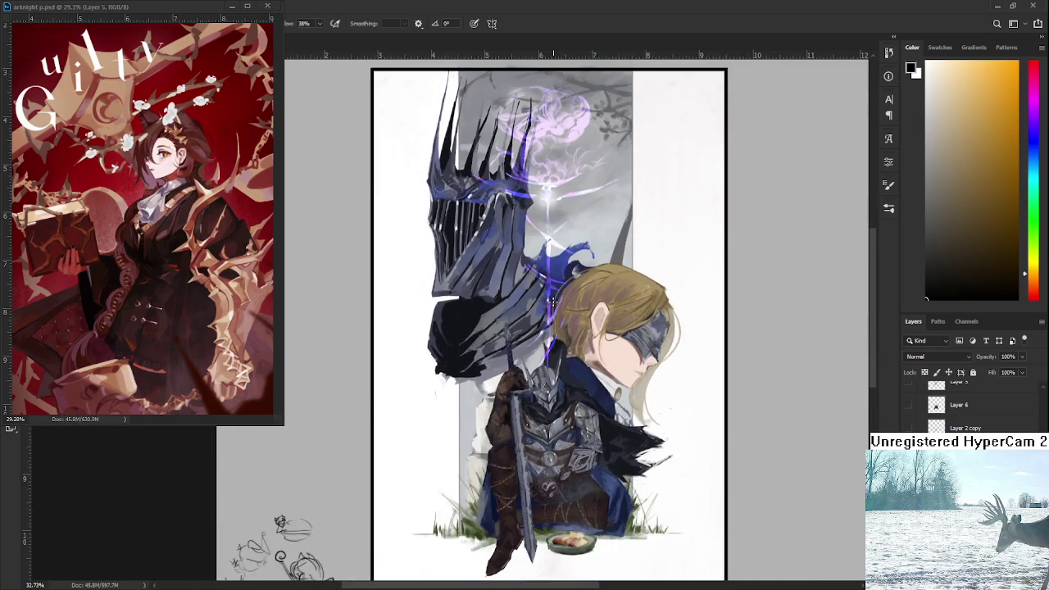
scroll(542, 382, down, 1)
drag(543, 383, 505, 357)
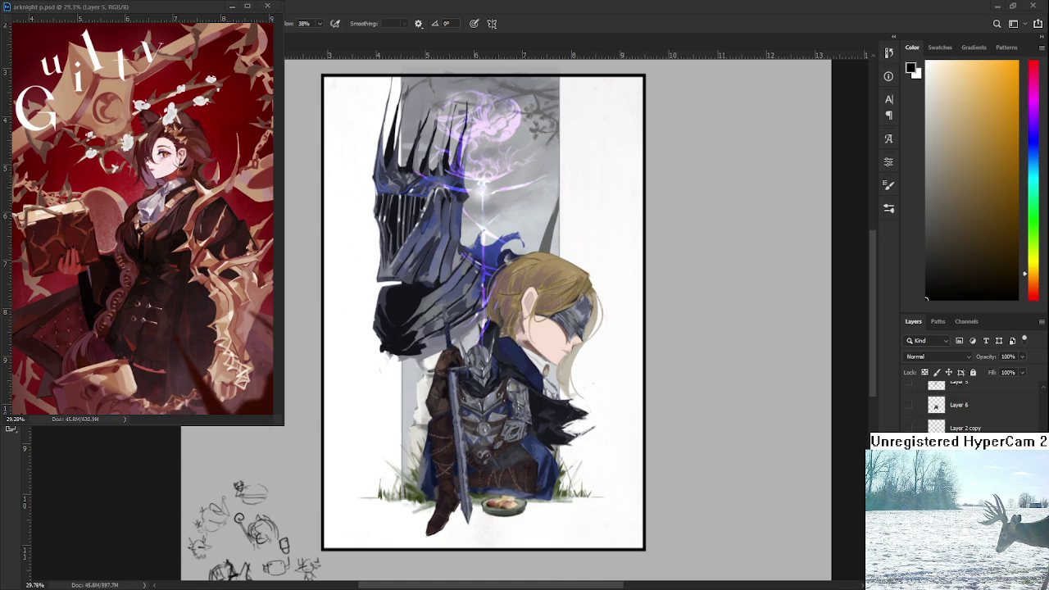
scroll(504, 448, up, 1)
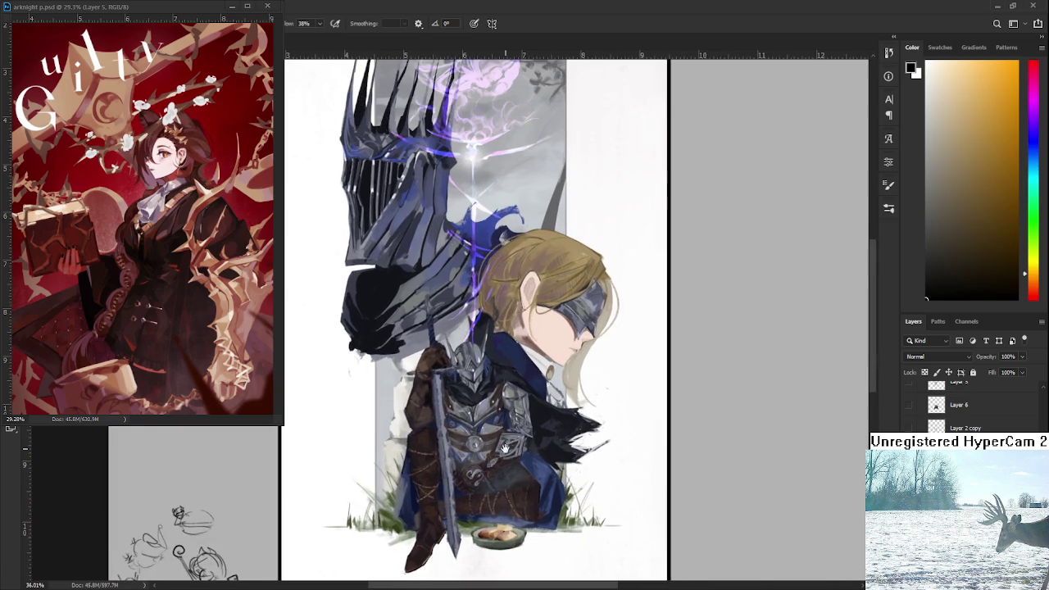
scroll(504, 449, up, 2)
scroll(518, 488, up, 2)
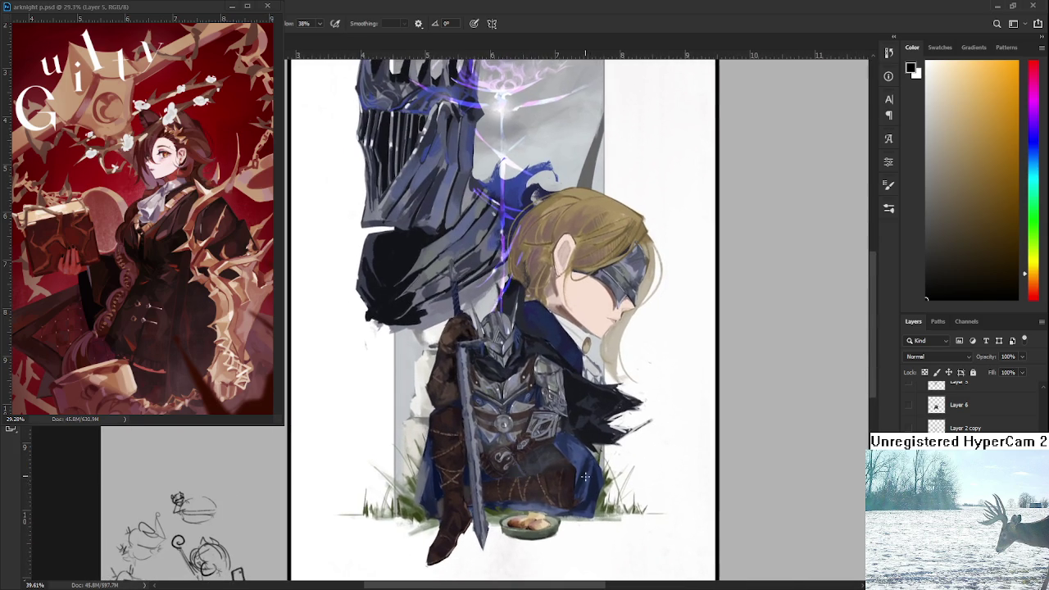
alt+click(607, 482)
scroll(359, 484, up, 1)
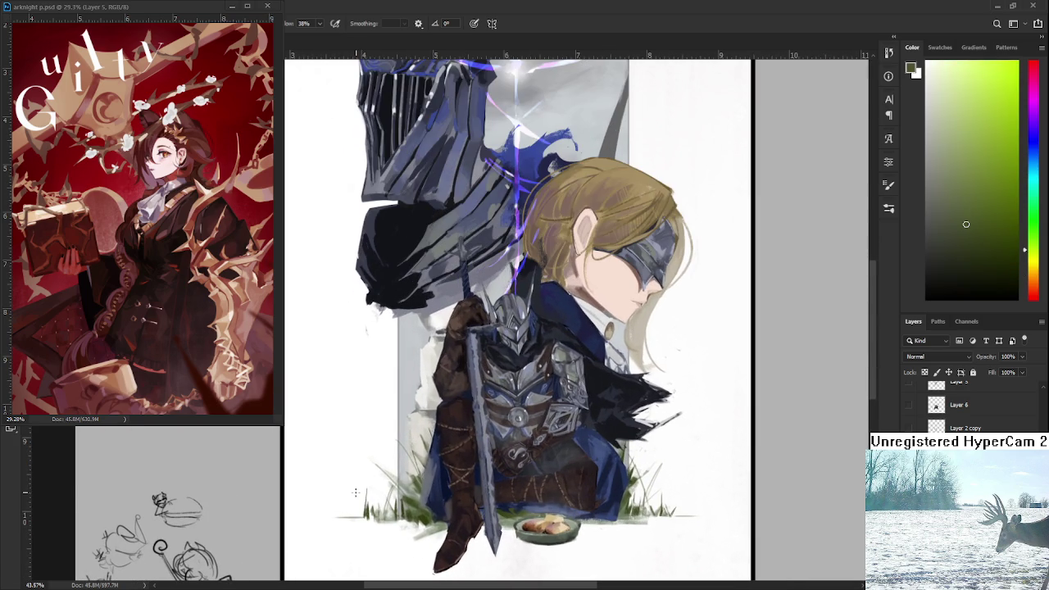
alt+click(367, 502)
Step: Hide and show Layer 16 to compare the knight's chest before and after
scroll(402, 466, down, 1)
scroll(475, 475, down, 2)
scroll(967, 405, up, 2)
scroll(967, 406, up, 2)
scroll(967, 406, up, 2)
scroll(967, 406, up, 2)
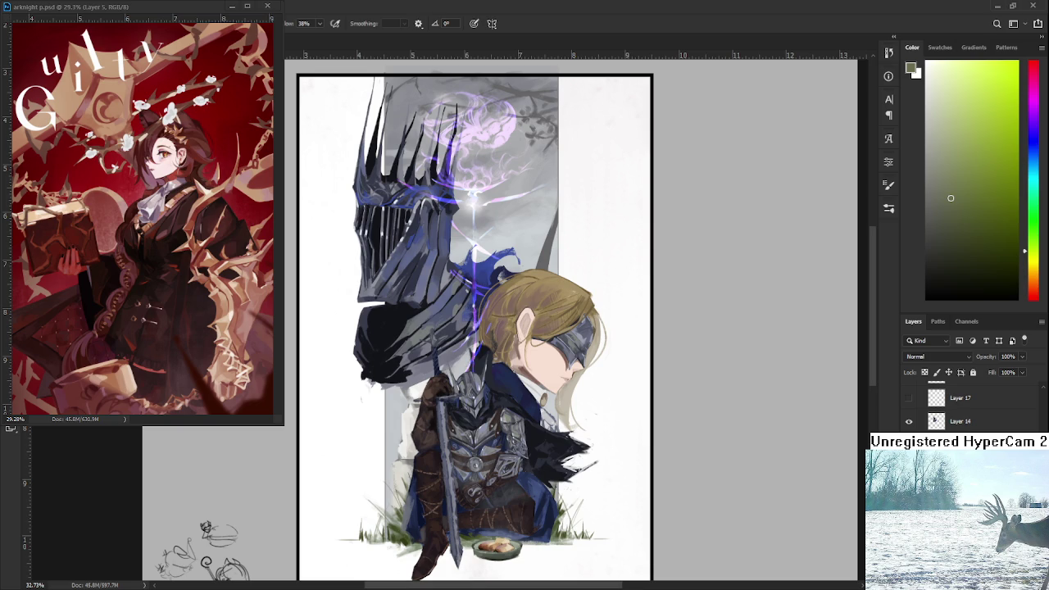
scroll(967, 406, up, 1)
scroll(967, 405, up, 1)
scroll(968, 405, up, 1)
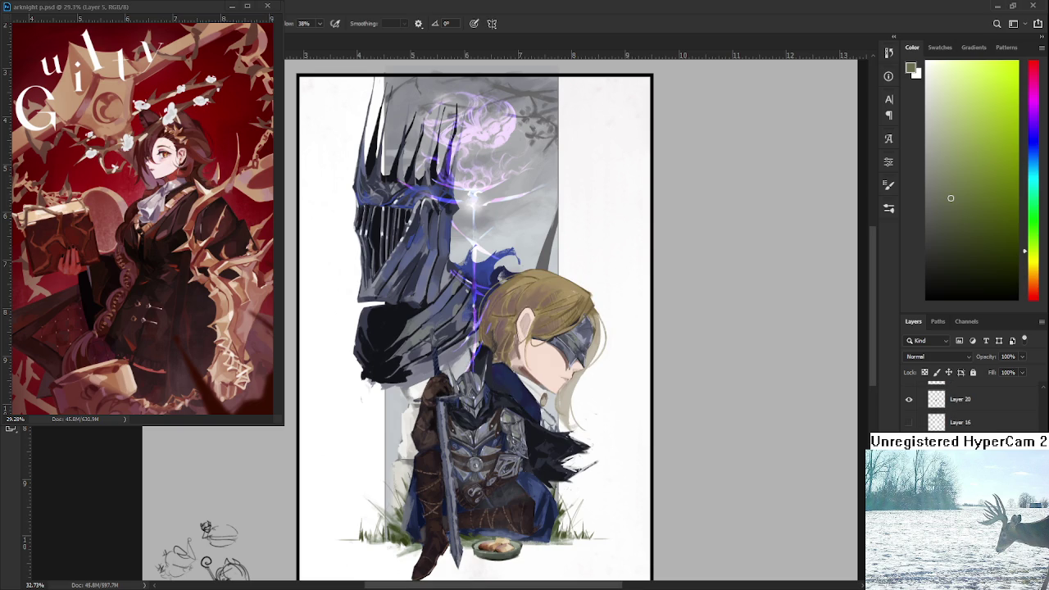
click(908, 423)
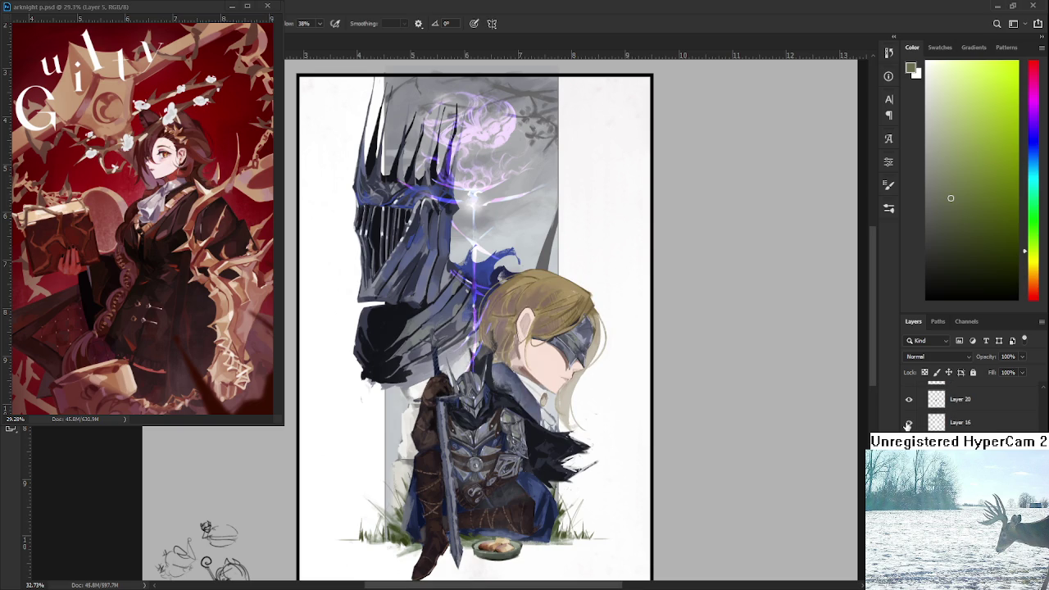
click(908, 423)
click(908, 423)
Step: Zoom in and centre the view closely on the seated knight
scroll(418, 339, up, 1)
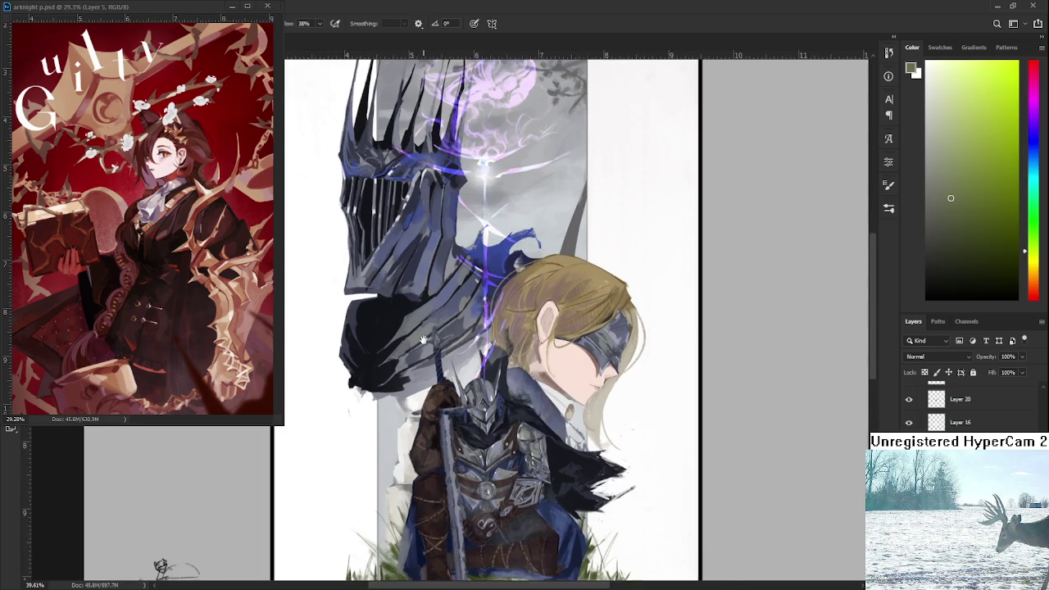
drag(451, 346, 483, 354)
scroll(651, 414, down, 2)
scroll(649, 412, down, 1)
scroll(647, 409, down, 2)
scroll(647, 409, down, 1)
scroll(569, 372, up, 2)
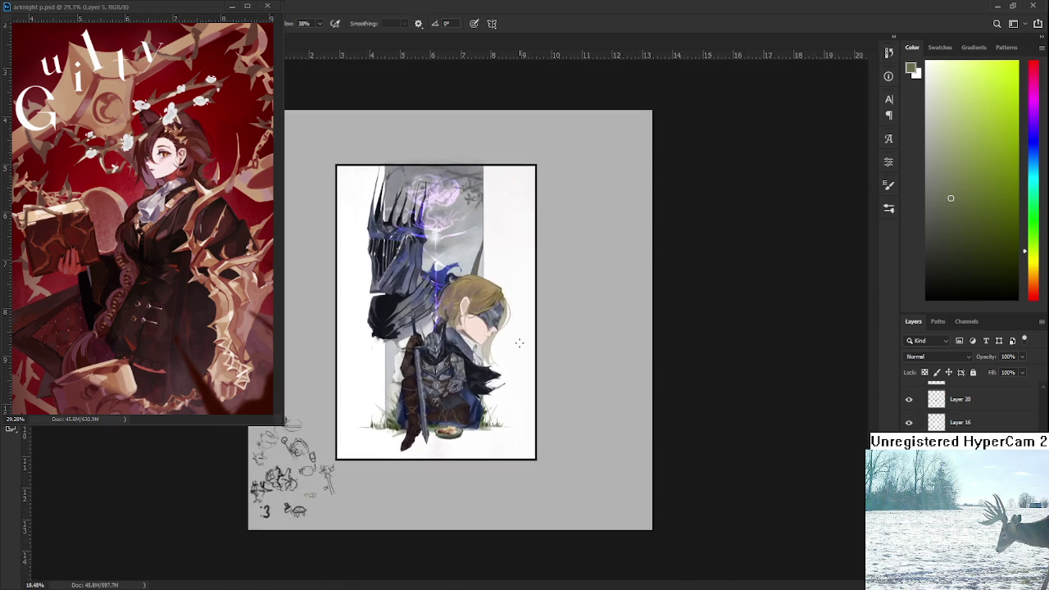
scroll(519, 352, up, 1)
scroll(538, 435, up, 1)
scroll(541, 442, up, 1)
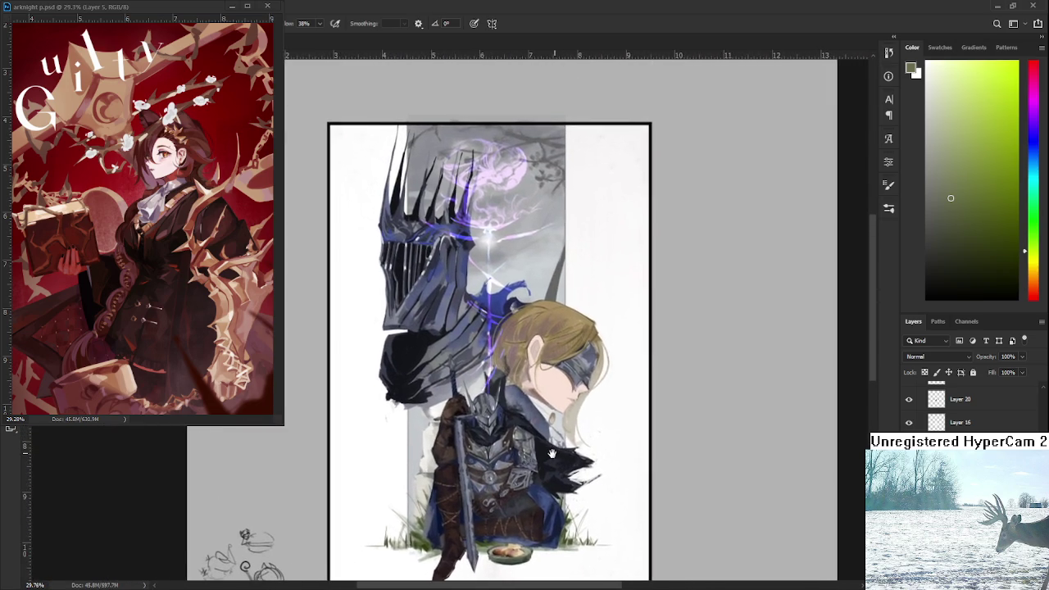
scroll(546, 455, down, 1)
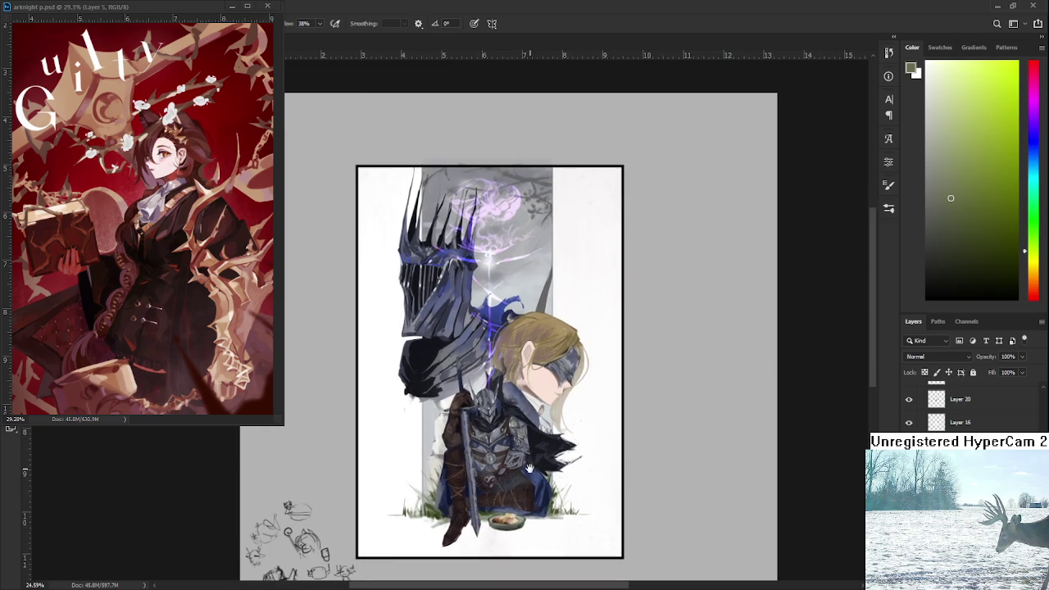
scroll(483, 402, up, 1)
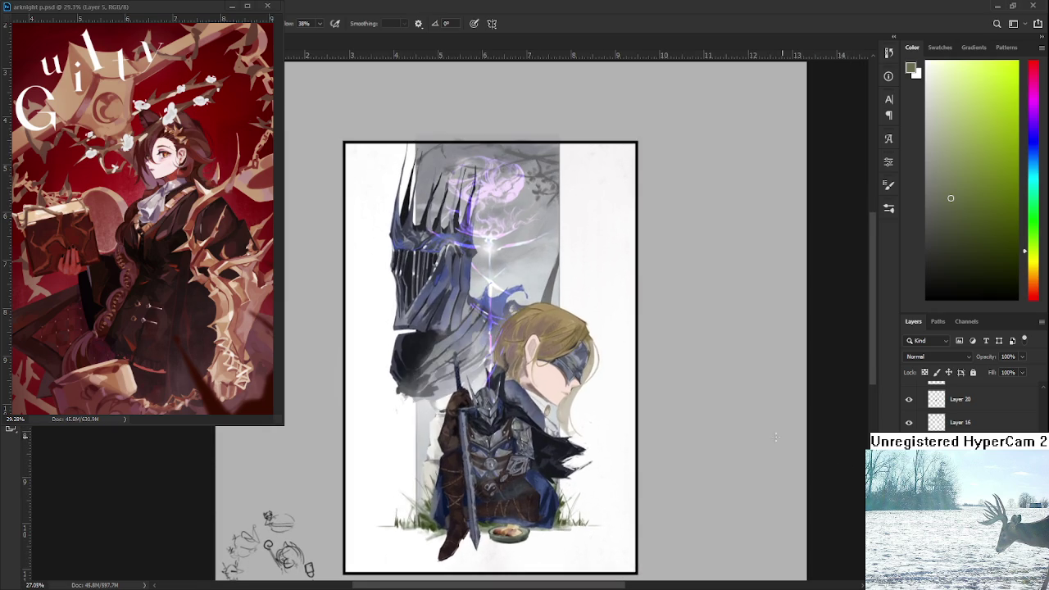
scroll(460, 326, down, 1)
scroll(460, 326, down, 1)
scroll(461, 327, down, 3)
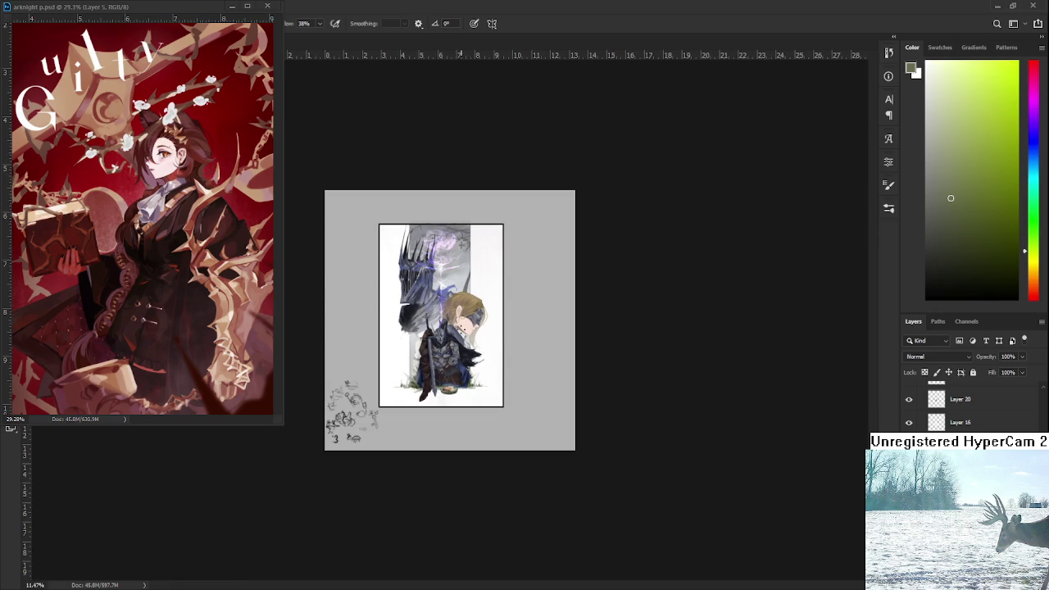
scroll(464, 332, up, 1)
scroll(462, 330, up, 2)
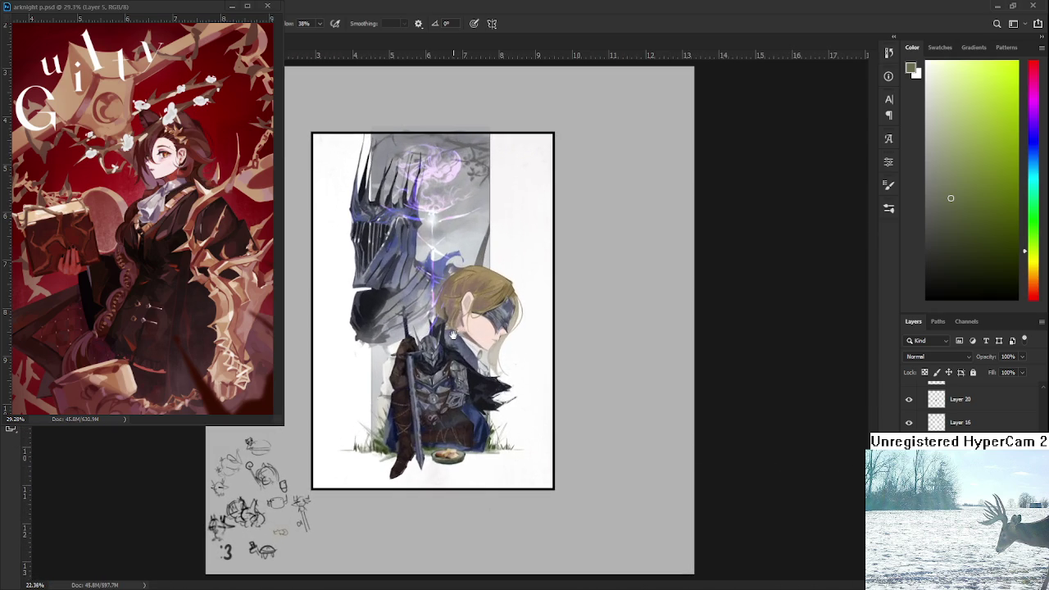
scroll(475, 353, up, 1)
drag(701, 353, 795, 397)
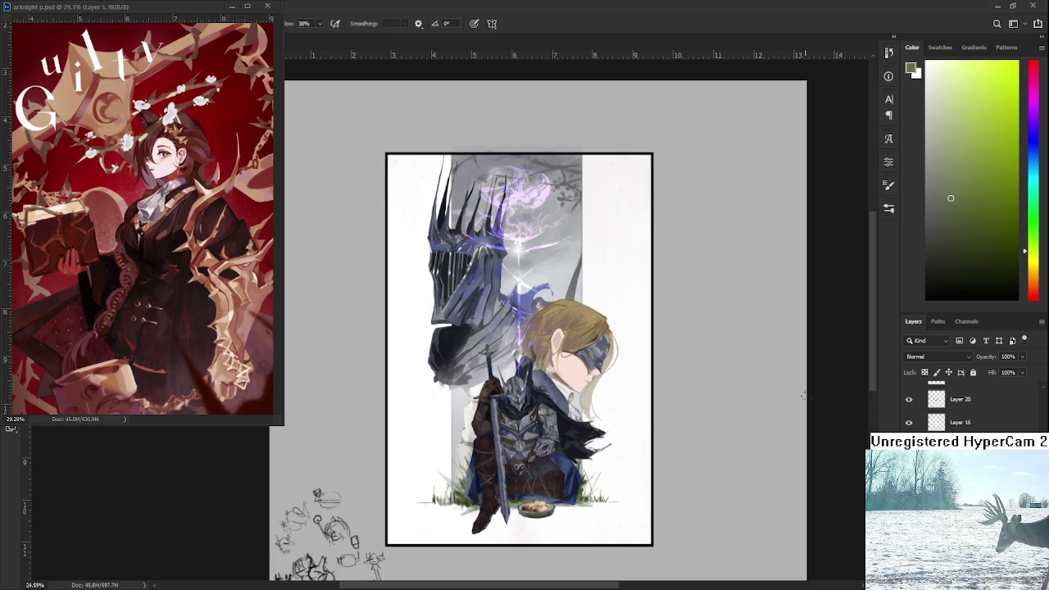
scroll(508, 492, up, 2)
scroll(508, 492, up, 2)
scroll(491, 468, up, 1)
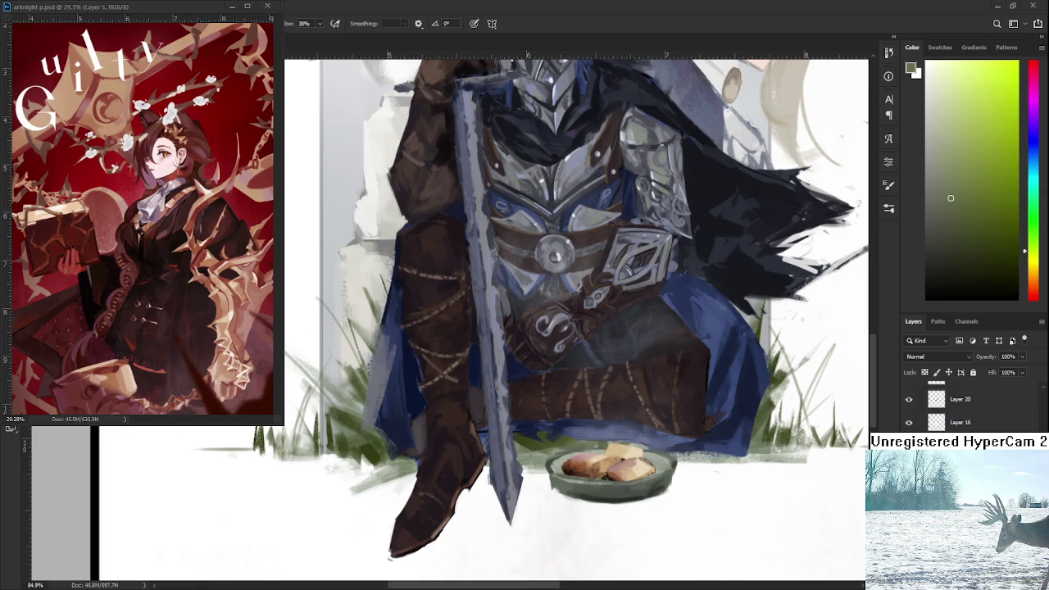
scroll(617, 105, down, 2)
scroll(616, 104, down, 2)
scroll(617, 104, down, 2)
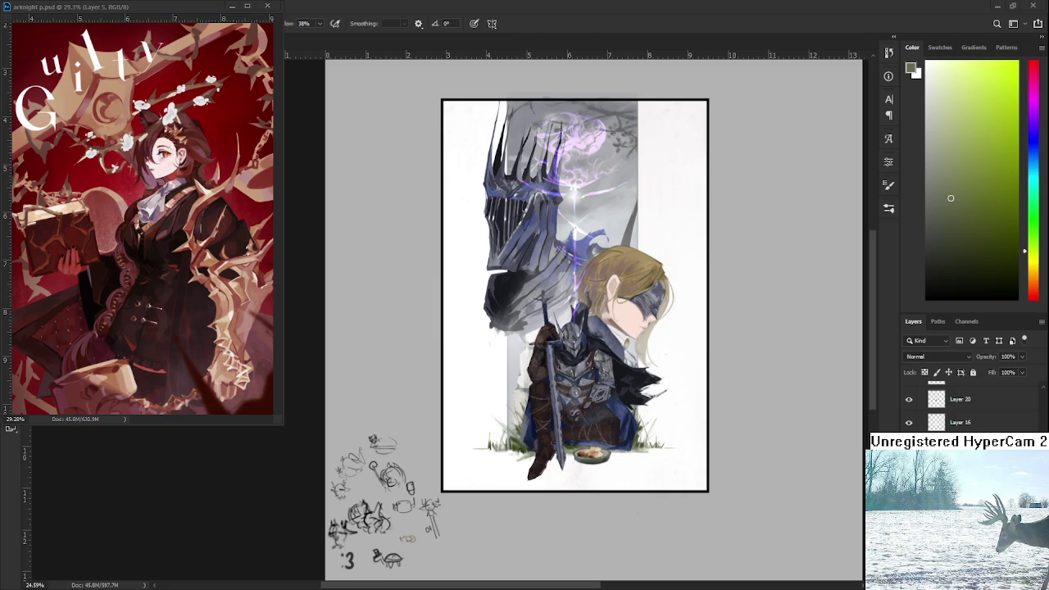
scroll(568, 467, up, 2)
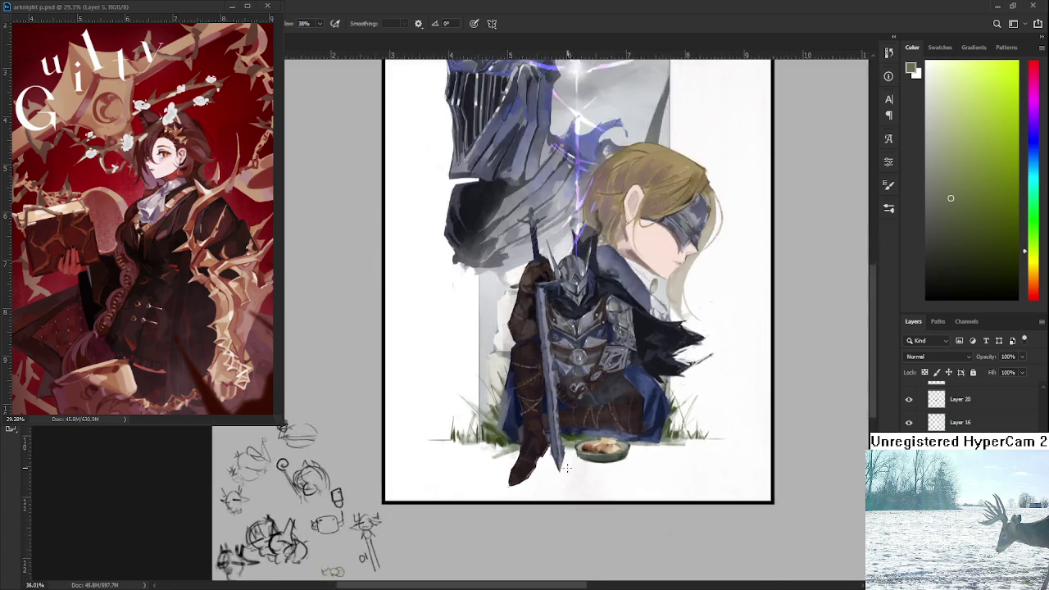
scroll(568, 467, up, 2)
scroll(568, 467, up, 1)
scroll(967, 402, down, 2)
scroll(967, 401, down, 2)
scroll(967, 402, down, 2)
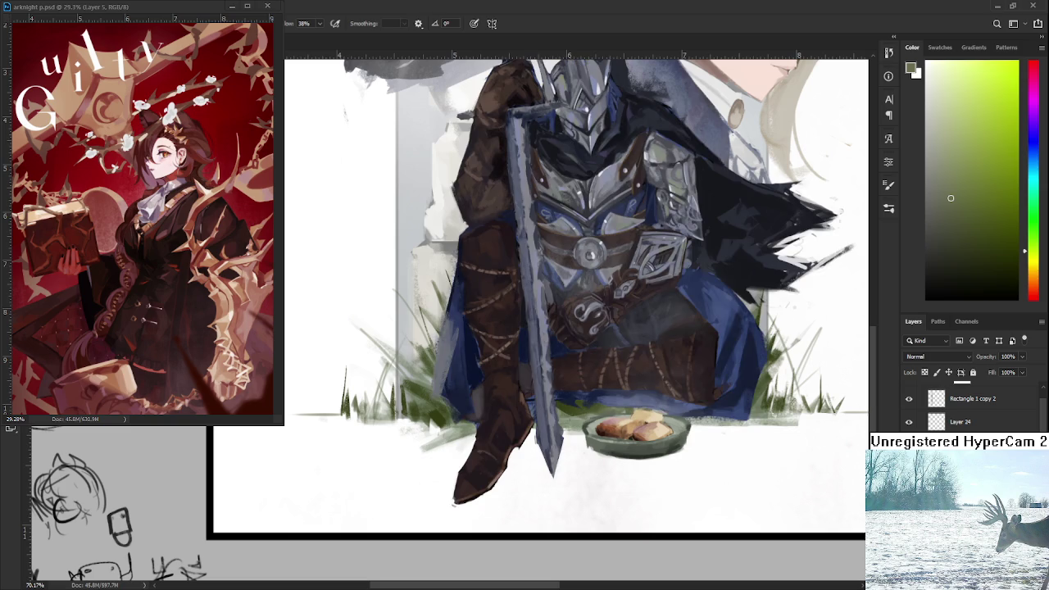
Step: Switch from the eraser back to the brush and choose a dark navy blue colour
key(e)
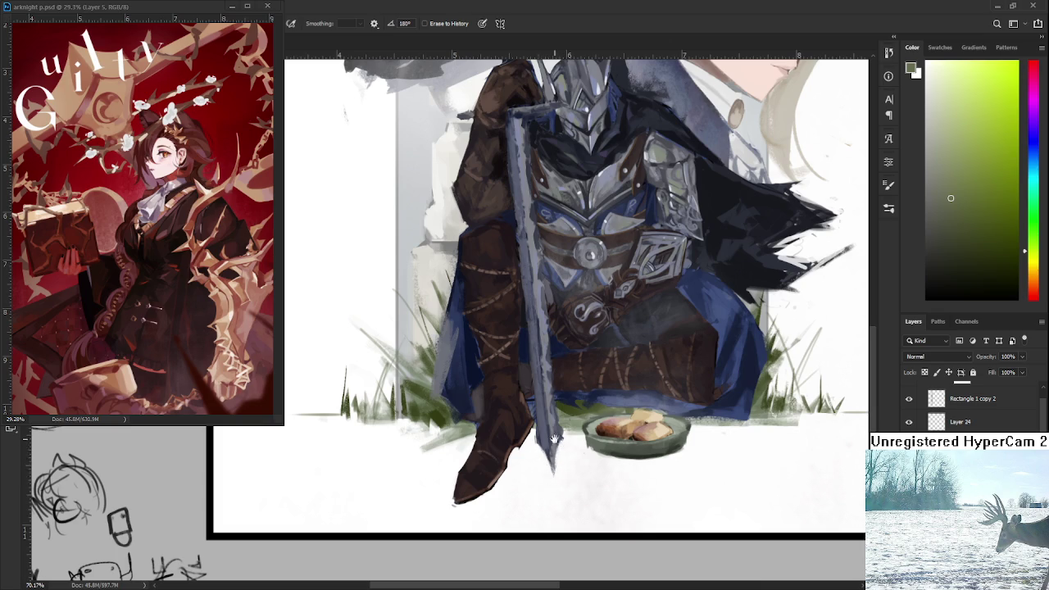
scroll(544, 472, up, 2)
scroll(544, 472, up, 2)
key(b)
alt+click(546, 450)
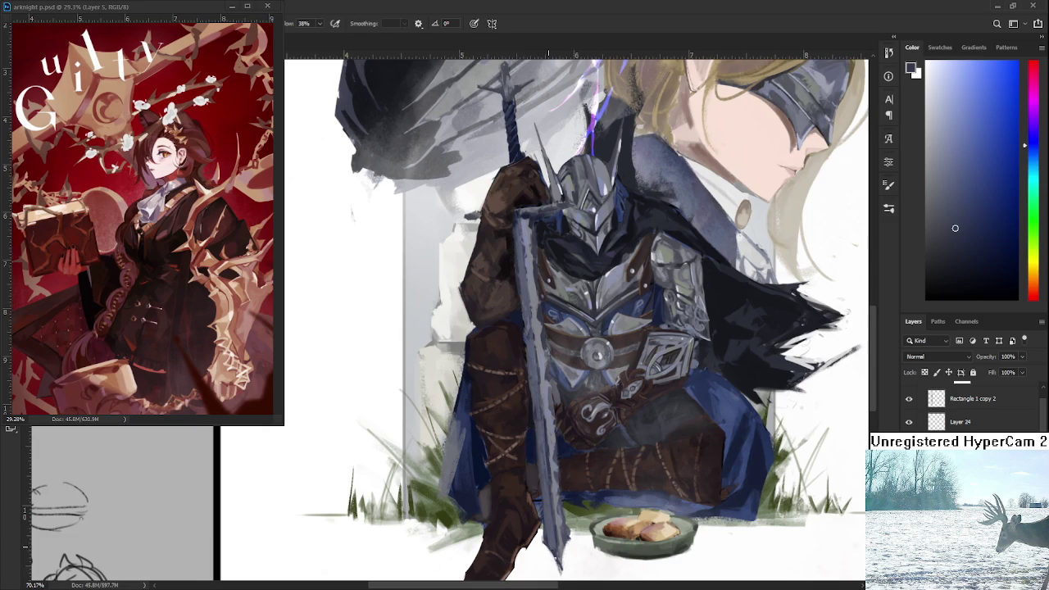
scroll(561, 566, down, 2)
Step: Fit the whole artwork on screen with Ctrl+0 and zoom toward the knight's legs
key(e)
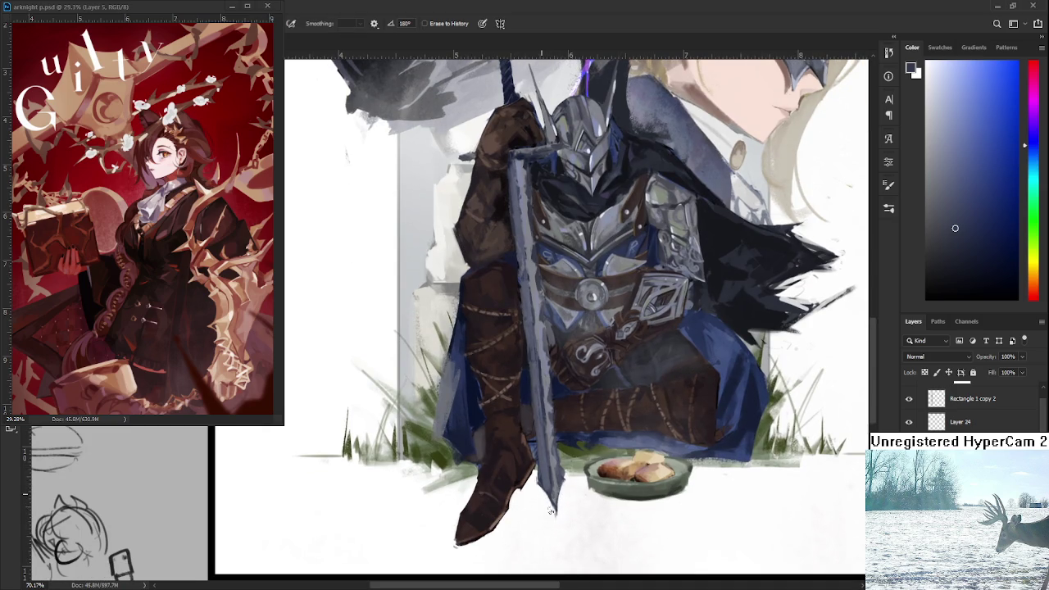
key(b)
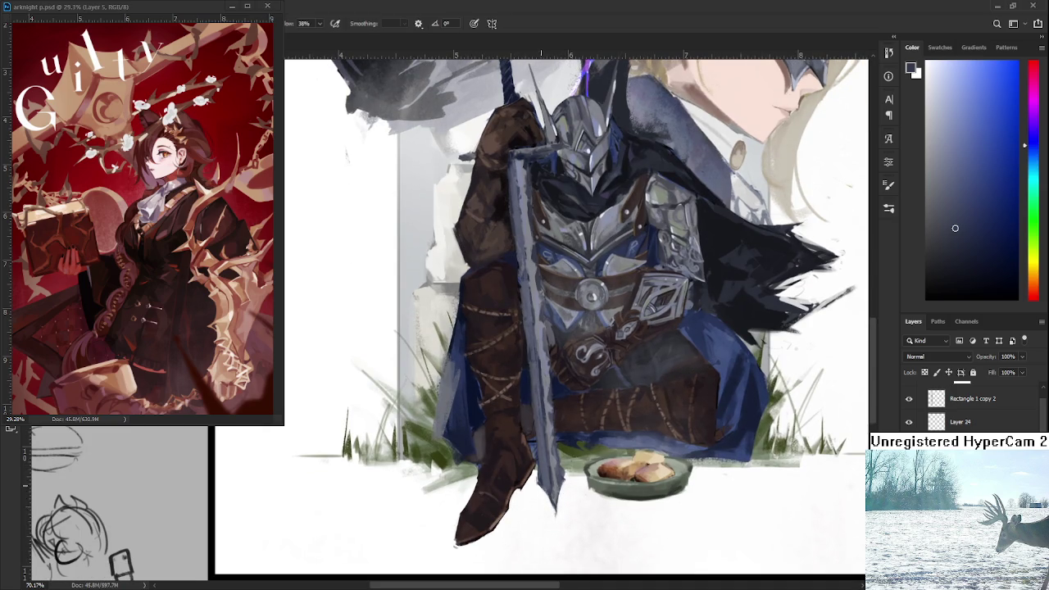
key(e)
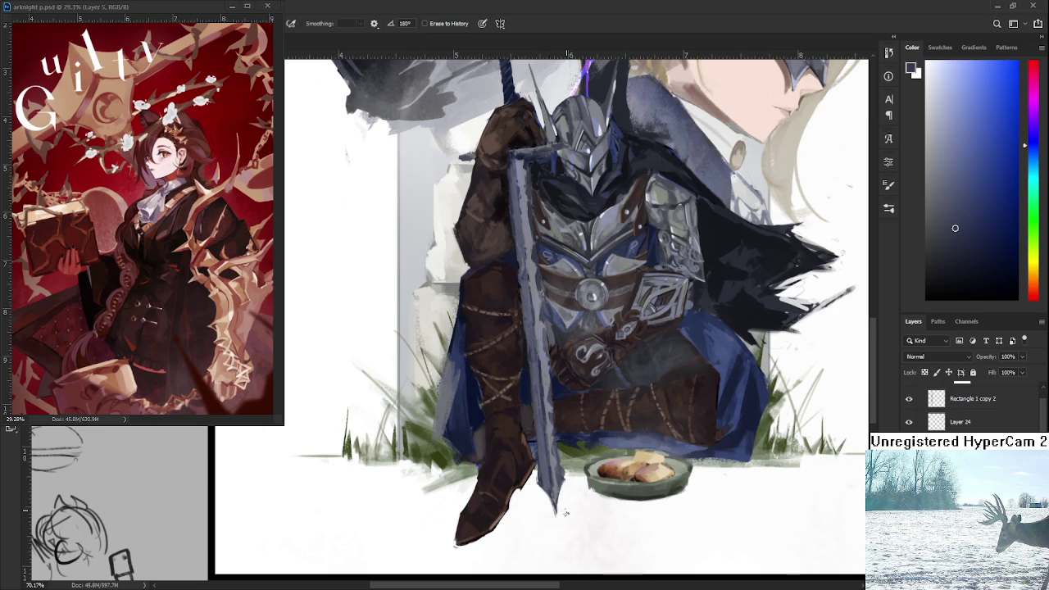
key(ctrl+0)
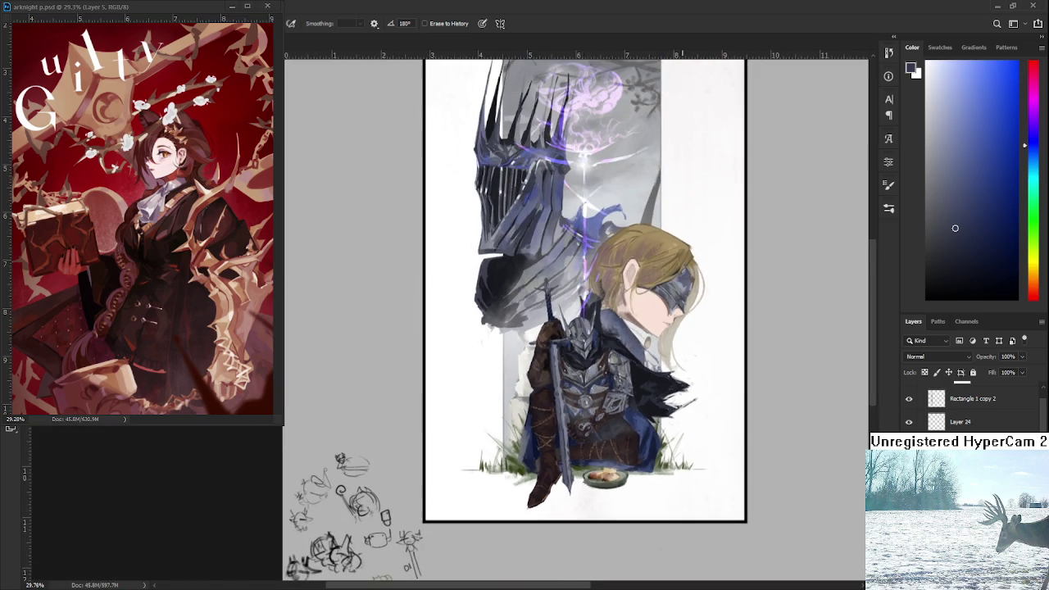
scroll(562, 482, up, 3)
scroll(561, 482, up, 3)
Step: Sample the grey with the brush and paint the sword tip slightly longer
key(b)
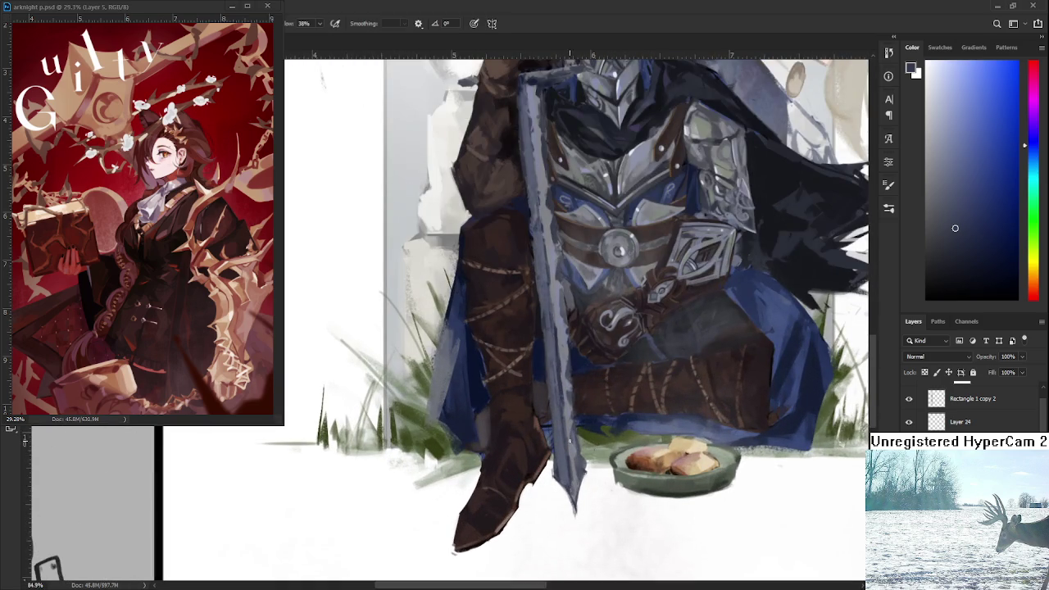
alt+click(564, 485)
drag(561, 483, 573, 508)
Step: Erase around the sword tip to trim and reshape its point
alt+click(575, 487)
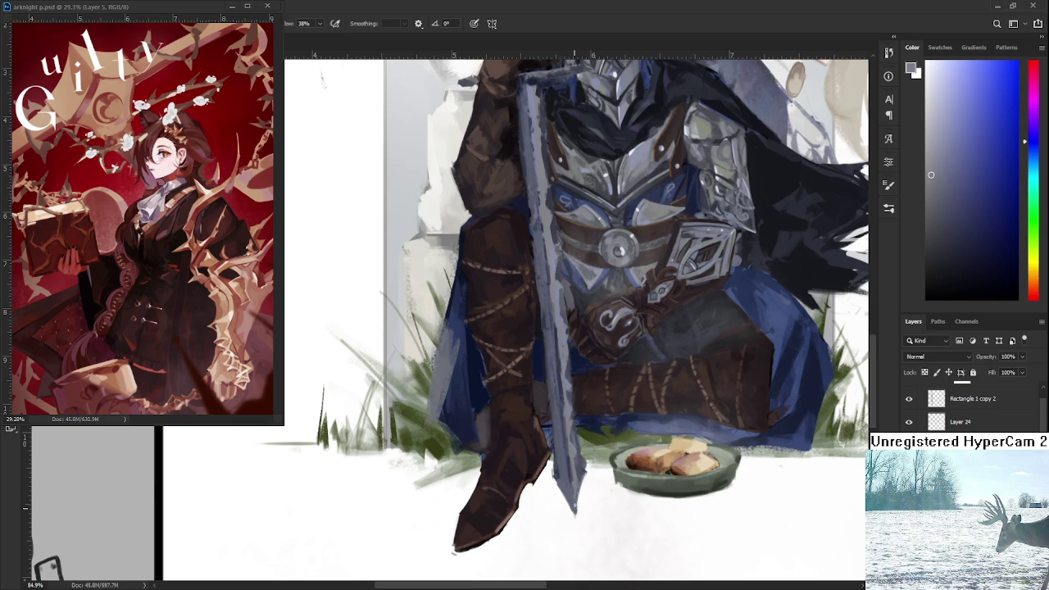
key(e)
drag(555, 491, 579, 524)
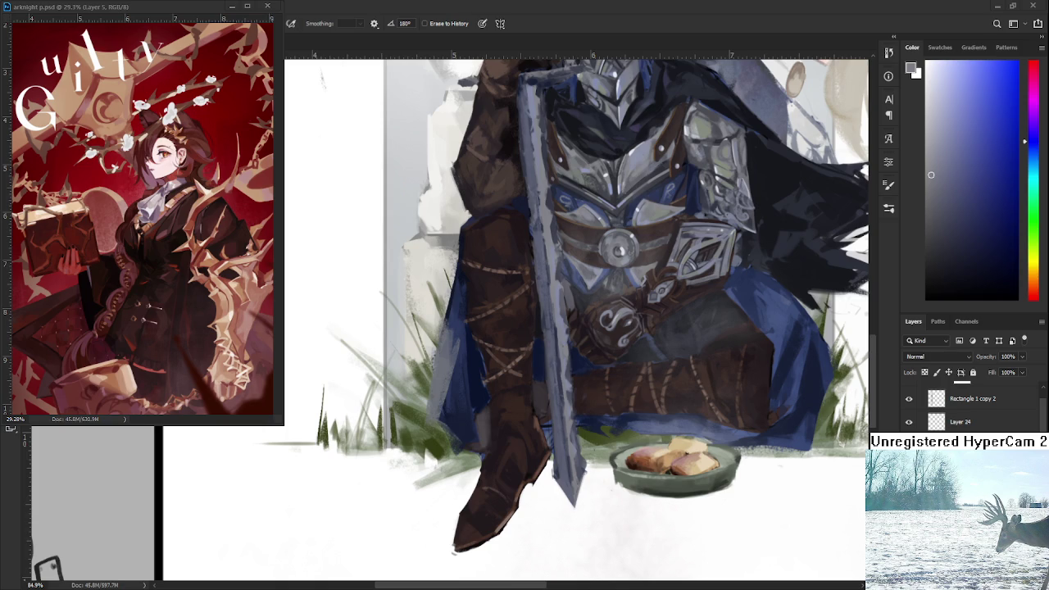
scroll(513, 443, down, 5)
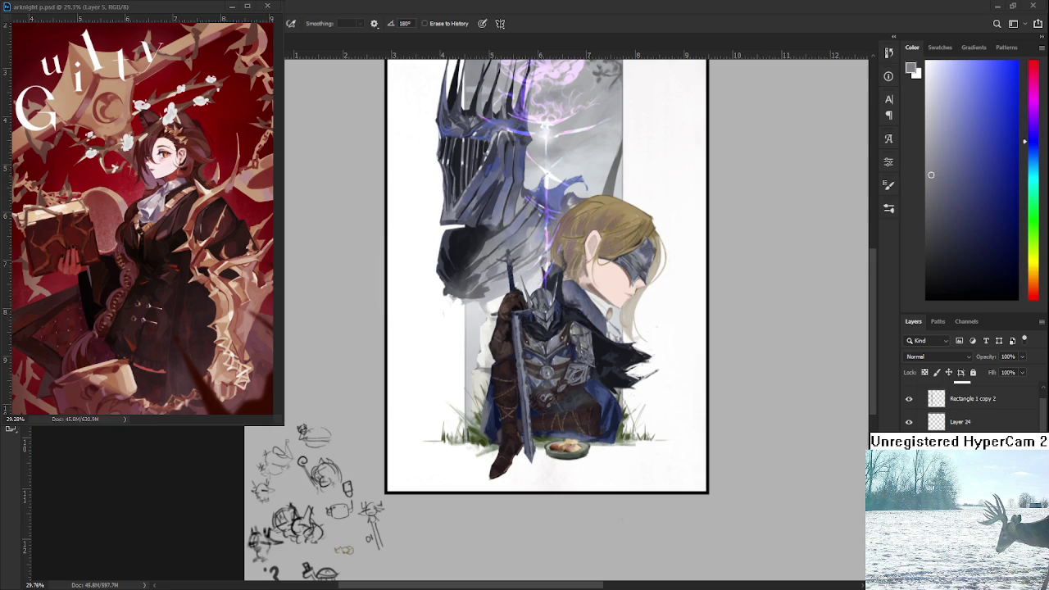
Step: Zoom in on the bread bowl, sample its beige as the brush colour, then zoom back out
scroll(564, 441, up, 2)
scroll(557, 426, up, 2)
scroll(549, 410, up, 2)
scroll(544, 398, up, 2)
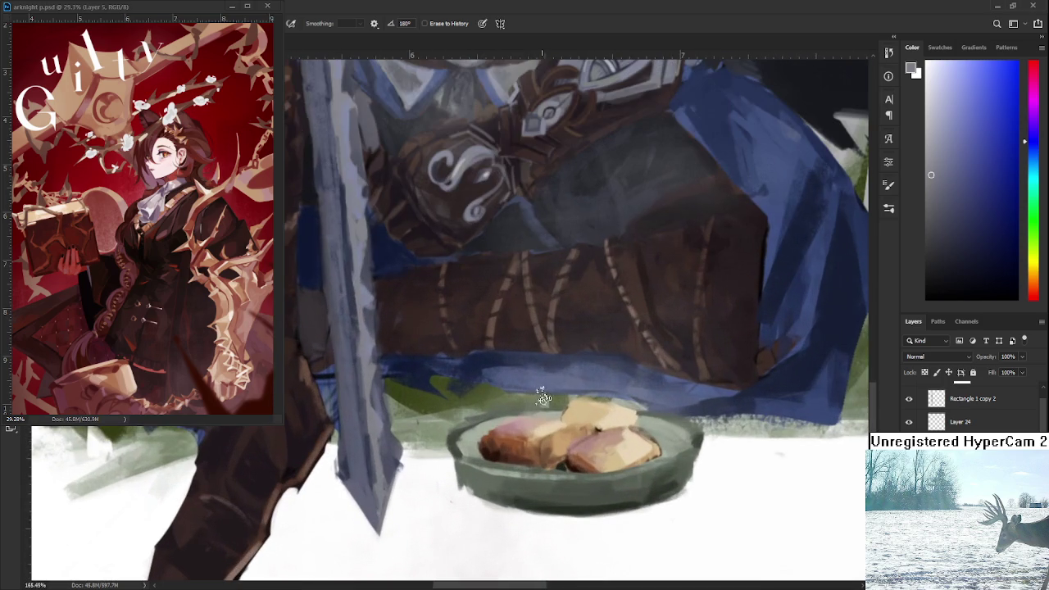
alt+click(548, 422)
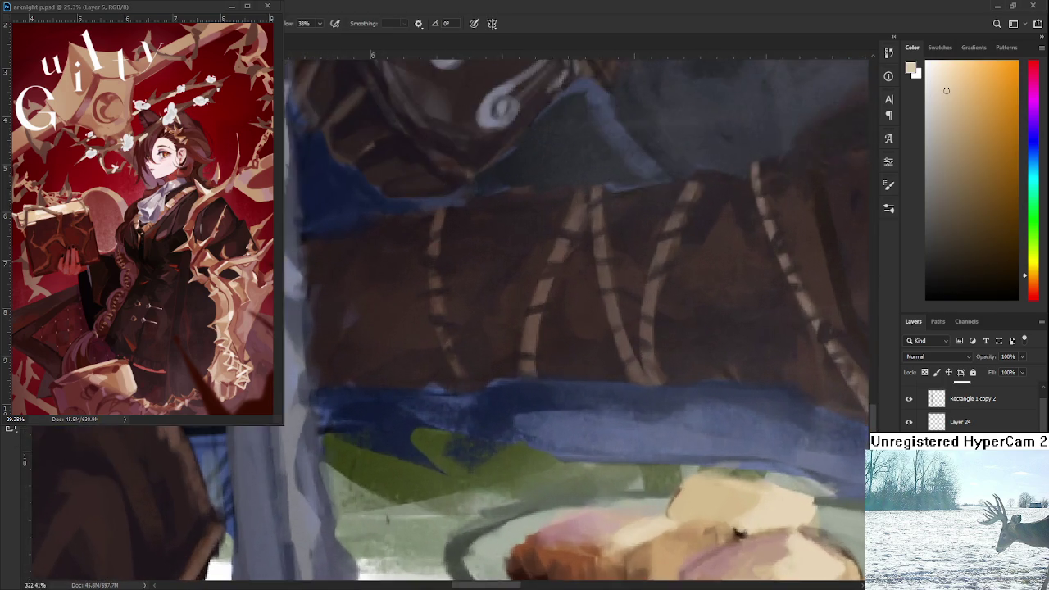
scroll(658, 422, down, 2)
scroll(639, 434, down, 2)
scroll(610, 454, down, 1)
drag(610, 453, 592, 458)
scroll(489, 468, up, 3)
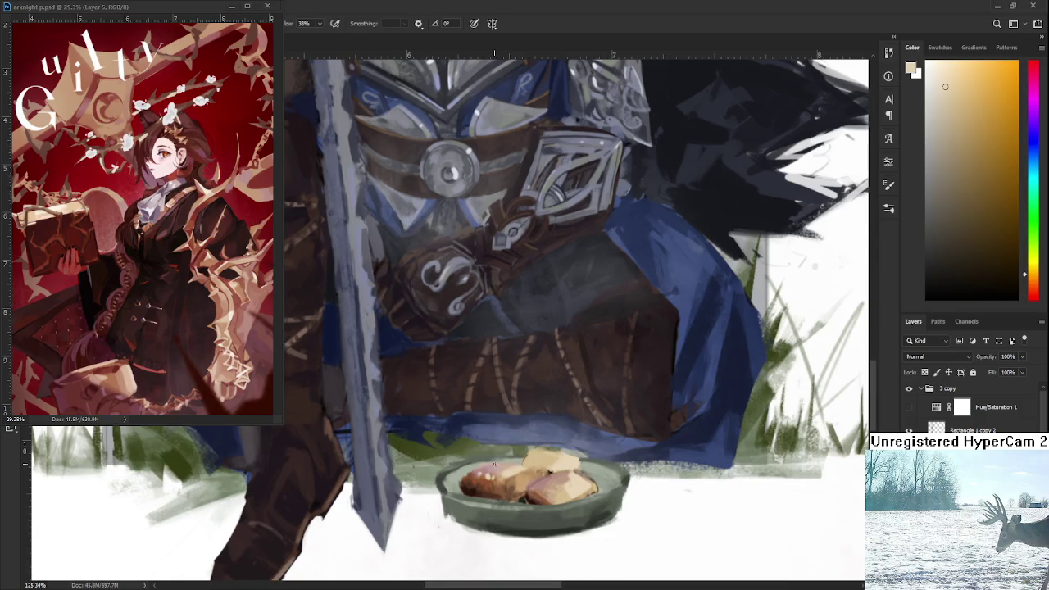
scroll(372, 394, down, 2)
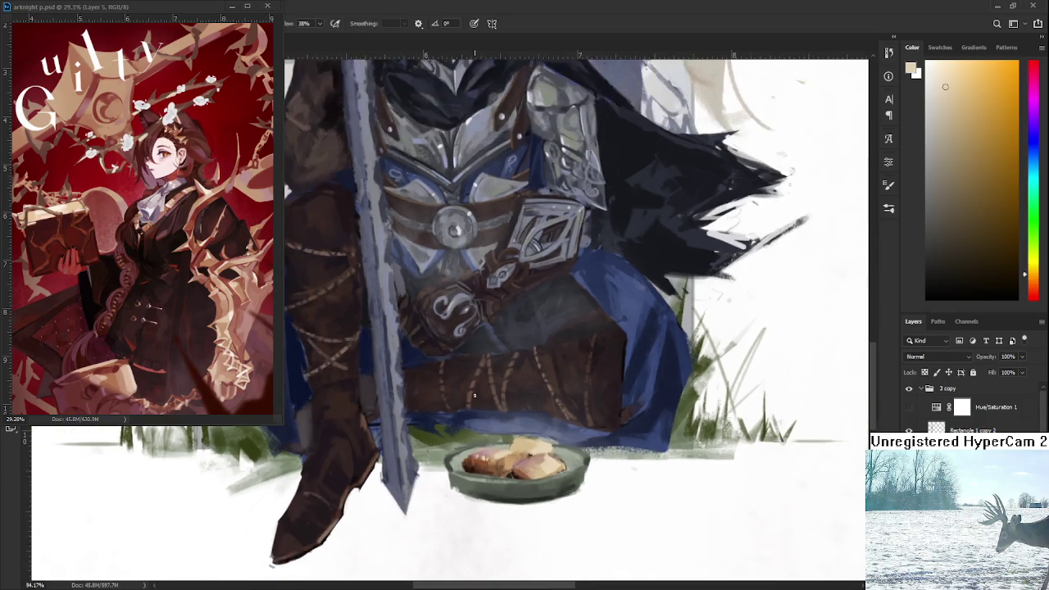
scroll(394, 369, down, 2)
scroll(430, 331, down, 1)
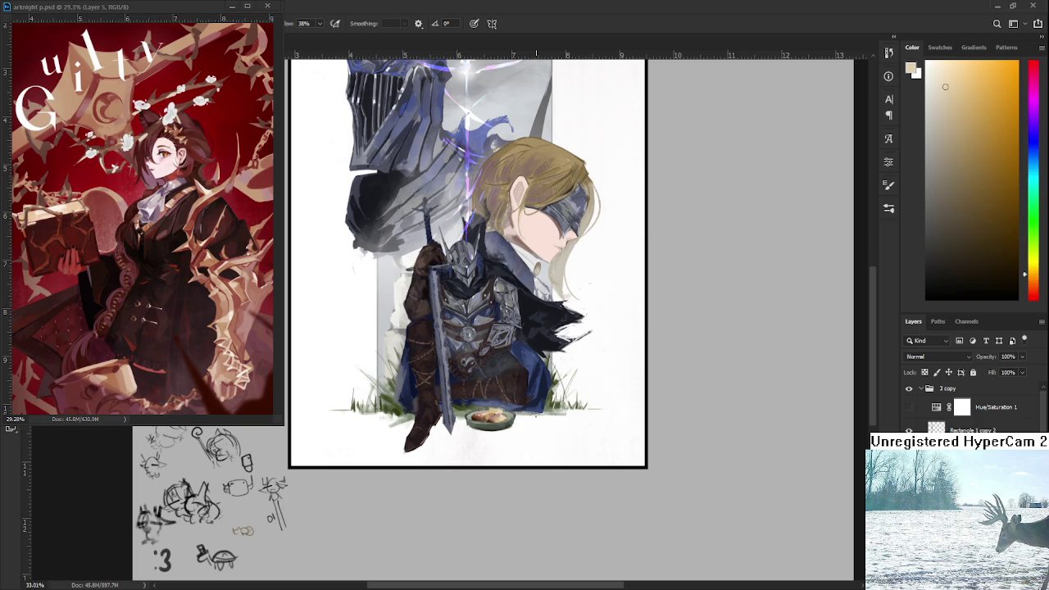
scroll(448, 421, up, 3)
scroll(448, 421, up, 3)
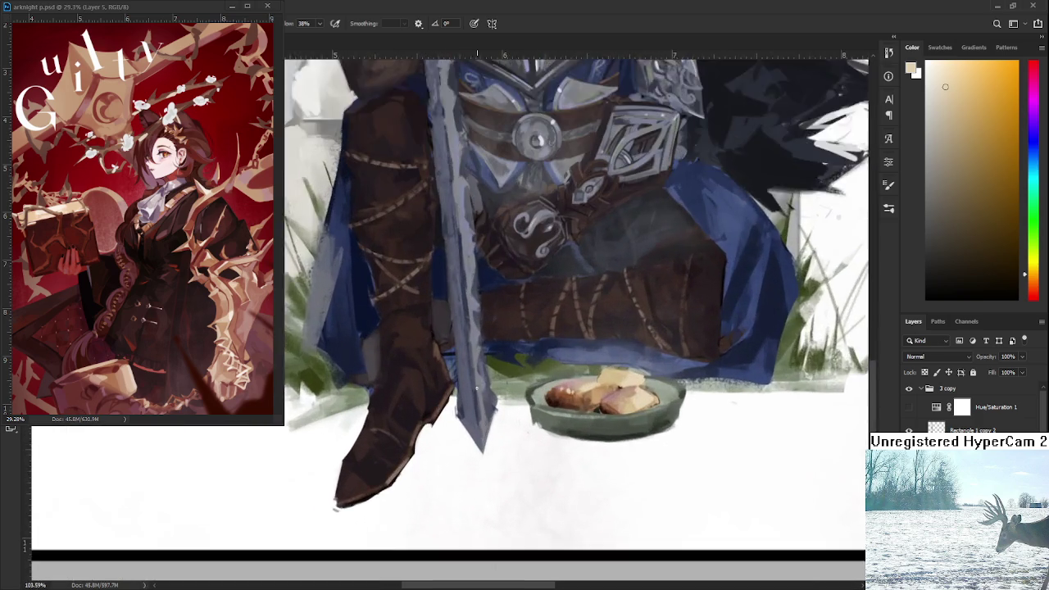
scroll(454, 438, up, 2)
scroll(466, 469, up, 2)
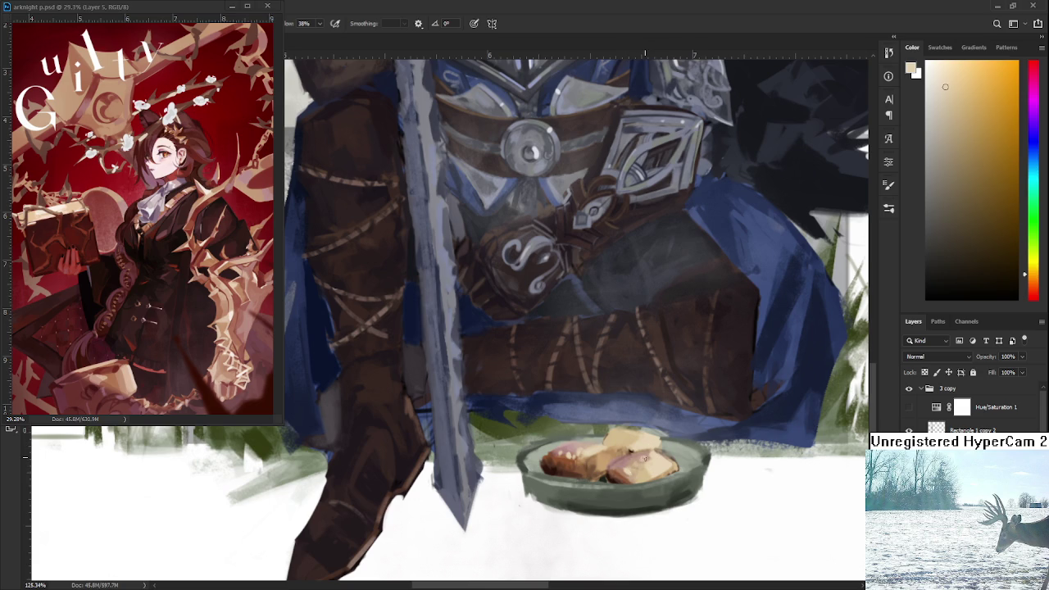
alt+scroll(409, 451, down, 3)
alt+scroll(410, 451, down, 3)
alt+scroll(410, 450, down, 2)
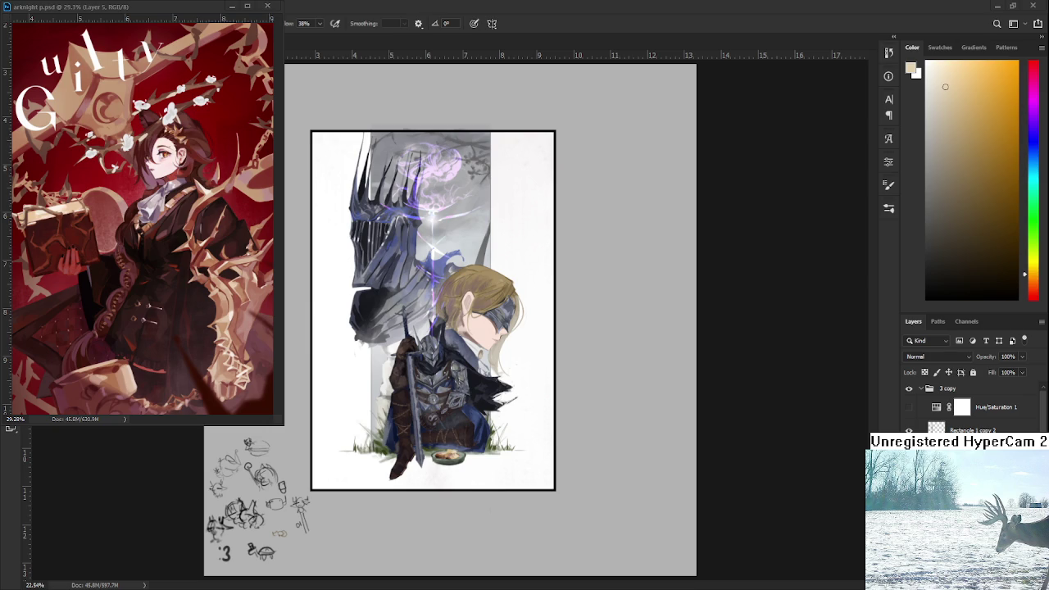
alt+scroll(511, 449, up, 1)
alt+scroll(459, 483, up, 1)
alt+scroll(414, 514, up, 2)
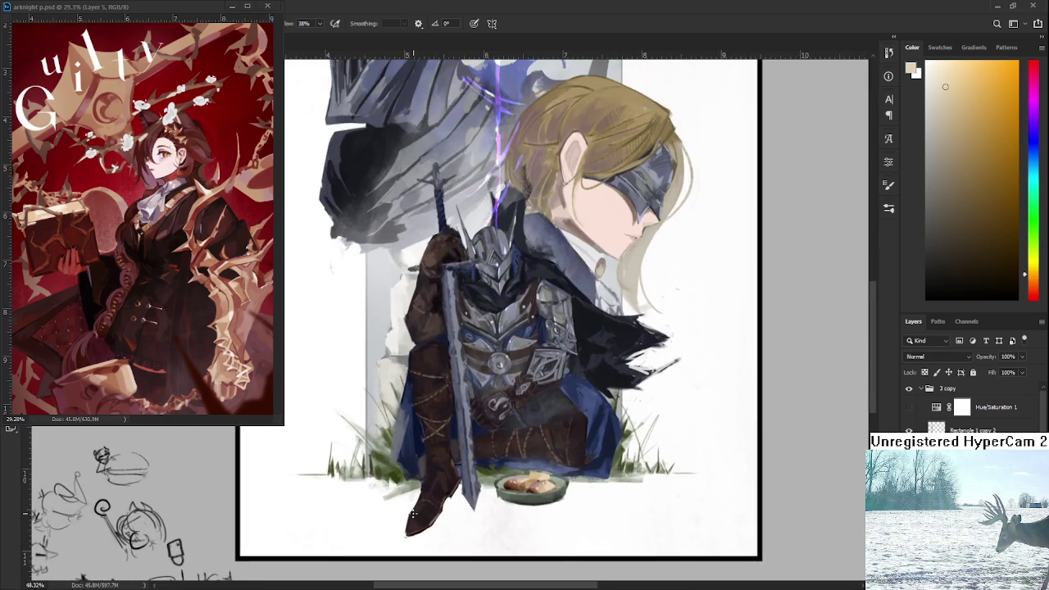
alt+scroll(414, 514, down, 1)
alt+scroll(414, 514, down, 1)
drag(462, 453, 470, 521)
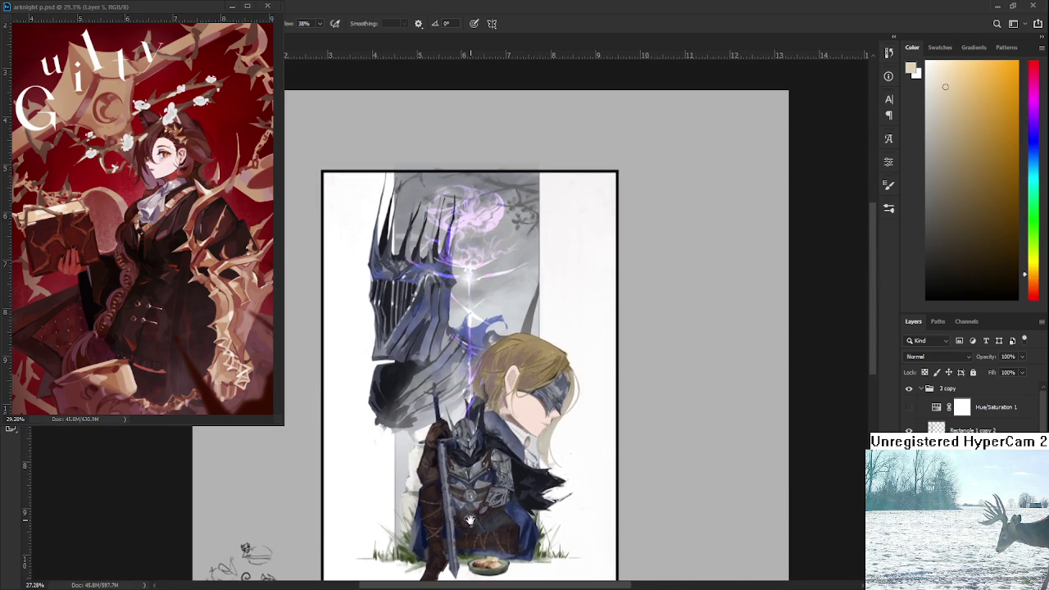
alt+scroll(469, 520, down, 1)
alt+scroll(467, 508, down, 1)
alt+scroll(466, 501, down, 1)
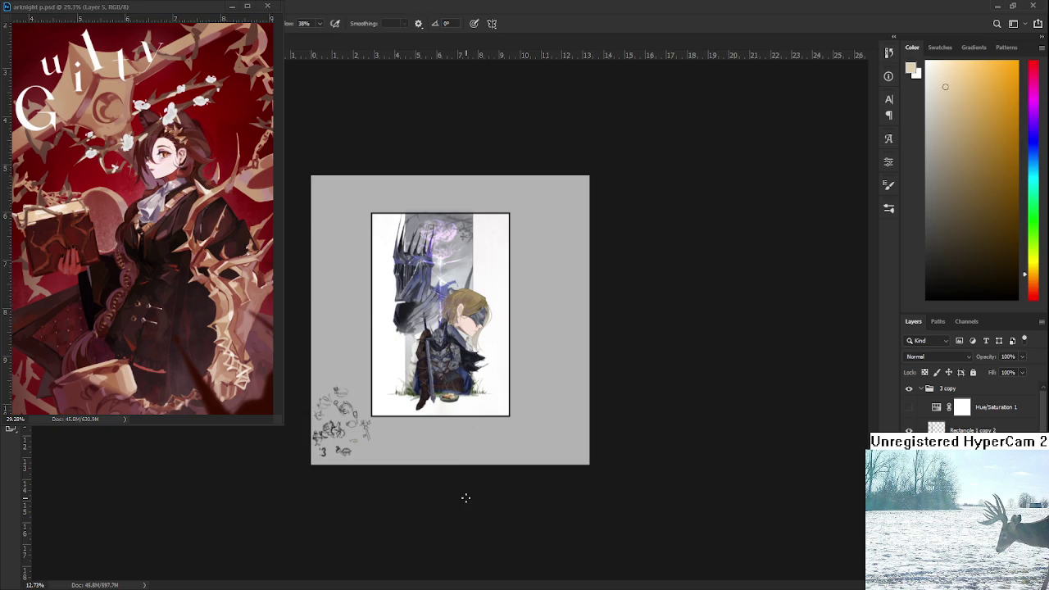
alt+scroll(446, 410, up, 1)
alt+scroll(447, 410, up, 1)
alt+scroll(445, 411, up, 1)
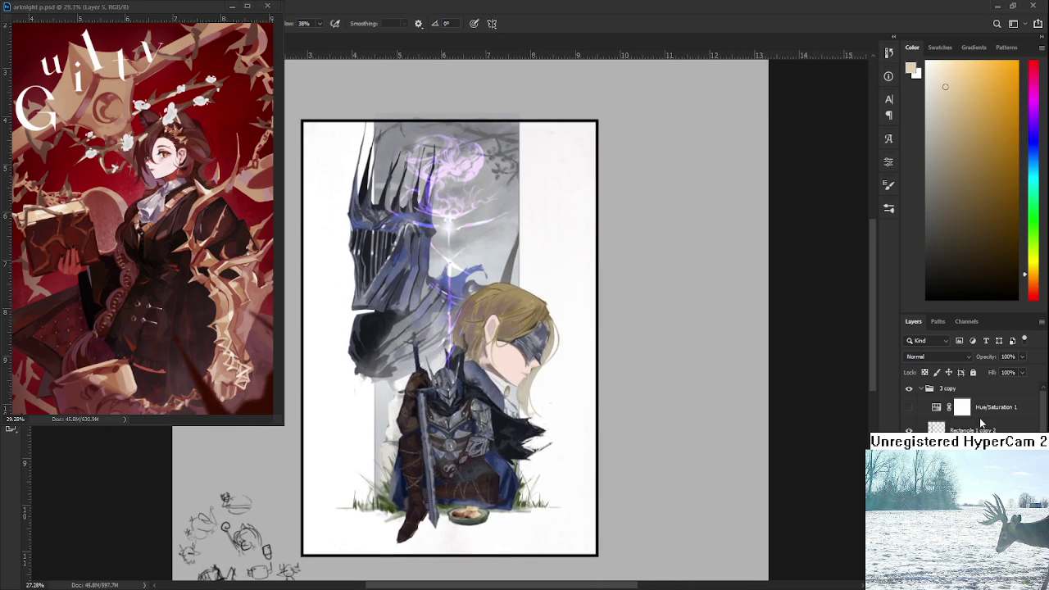
Step: Try a light peach painting colour, then settle back on white as the foreground
key(x)
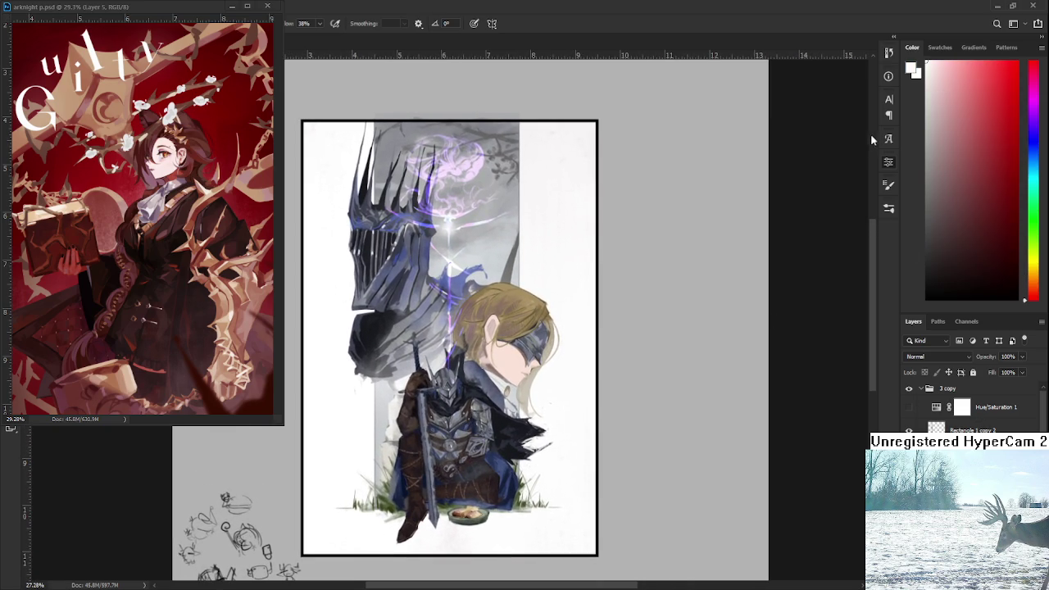
alt+click(492, 234)
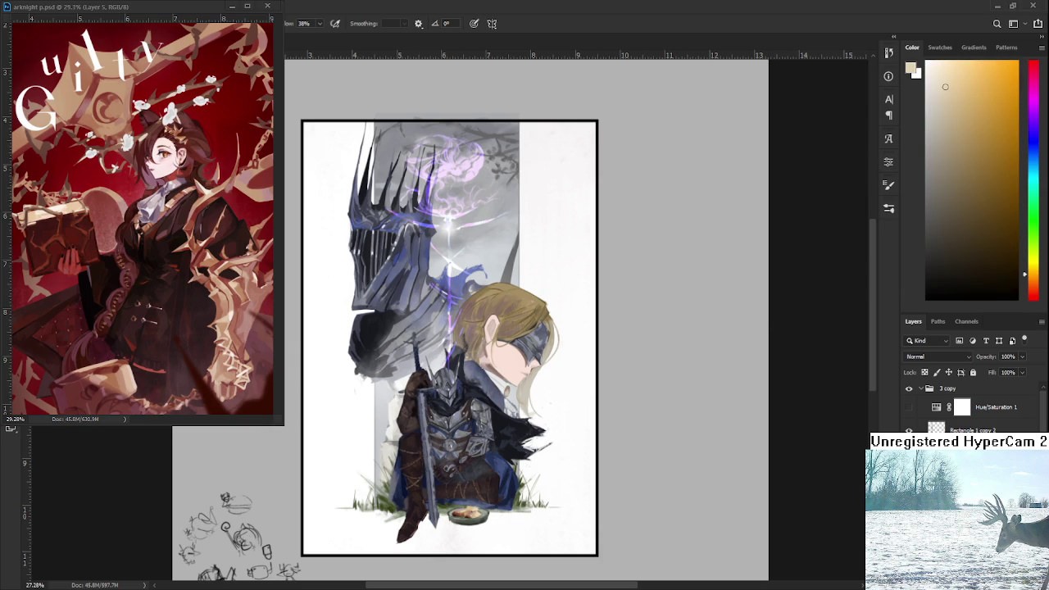
key(x)
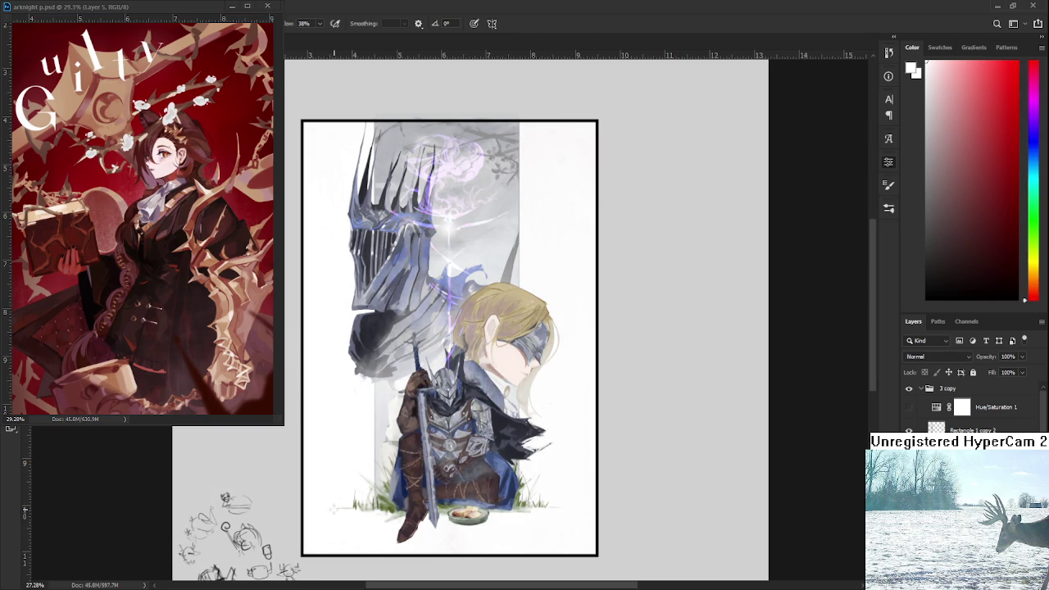
Step: Zoom in and out over the knight illustration while covering it in white
scroll(334, 506, down, 3)
scroll(472, 385, up, 4)
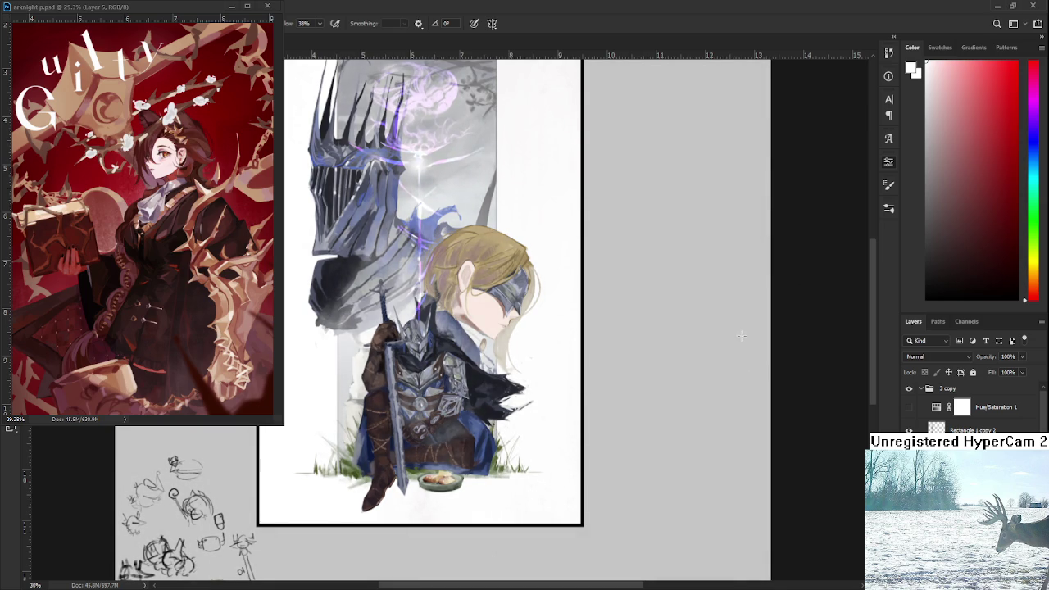
scroll(696, 345, down, 2)
scroll(590, 369, down, 2)
scroll(492, 389, down, 1)
scroll(475, 394, up, 1)
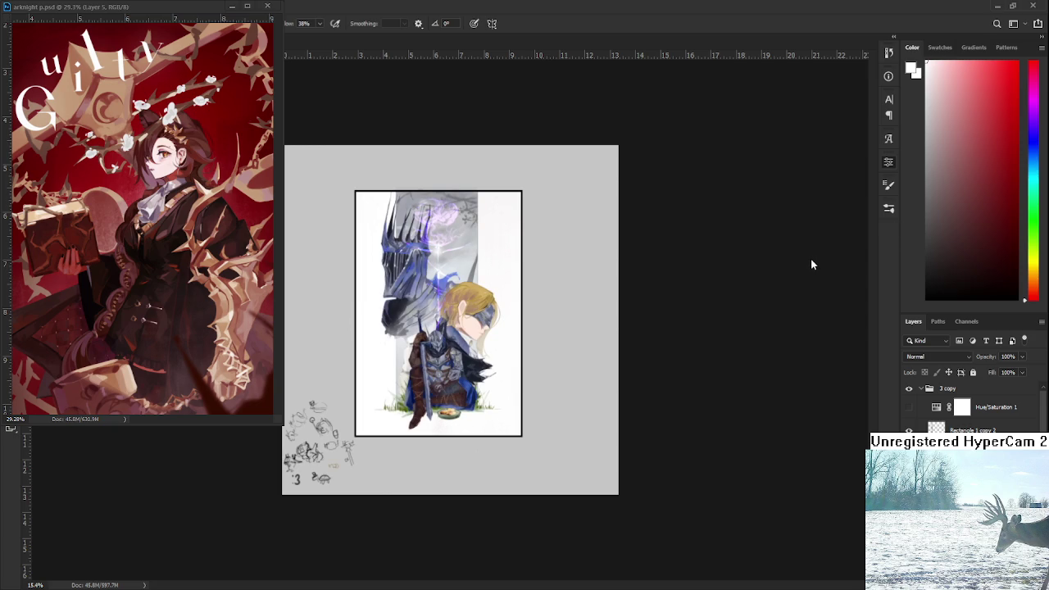
scroll(479, 316, up, 1)
scroll(479, 315, up, 1)
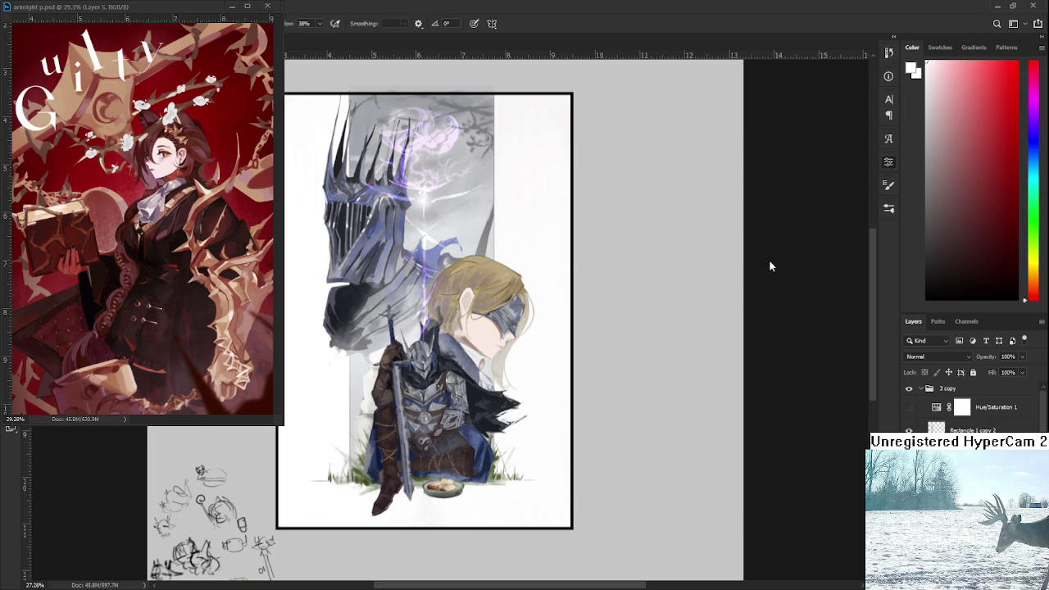
scroll(390, 308, down, 2)
scroll(390, 308, down, 1)
scroll(390, 308, up, 1)
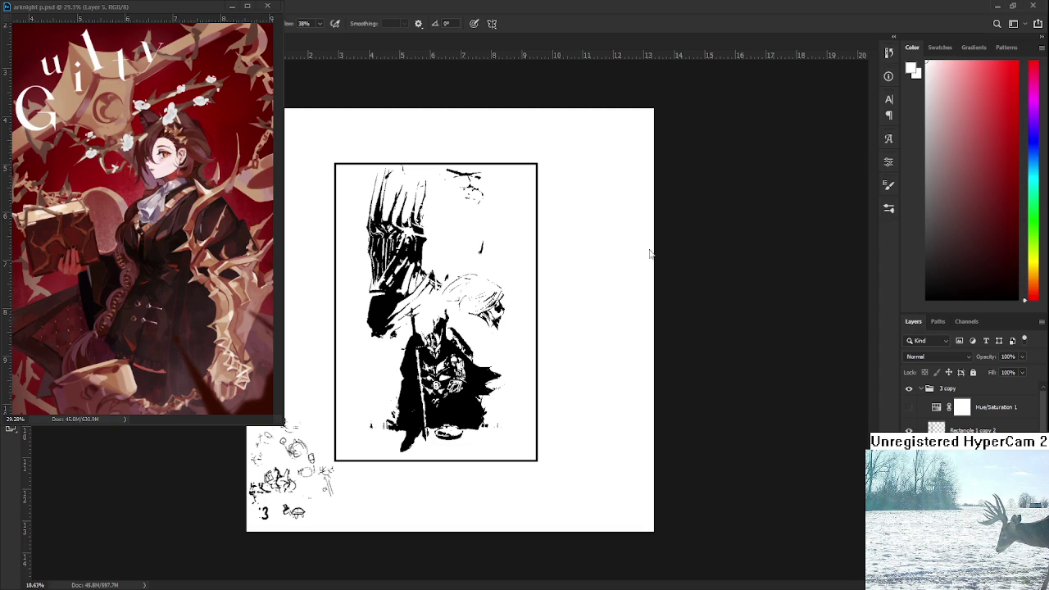
Step: Pick a beige colour, switch to the Eyedropper, and tint the blank page warm pink
alt+click(482, 231)
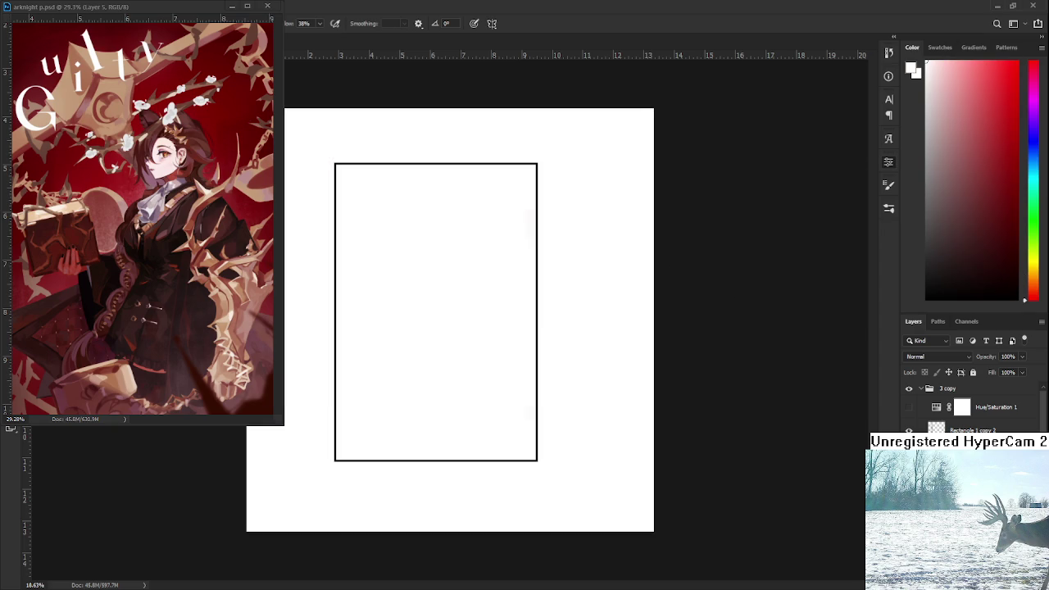
key(i)
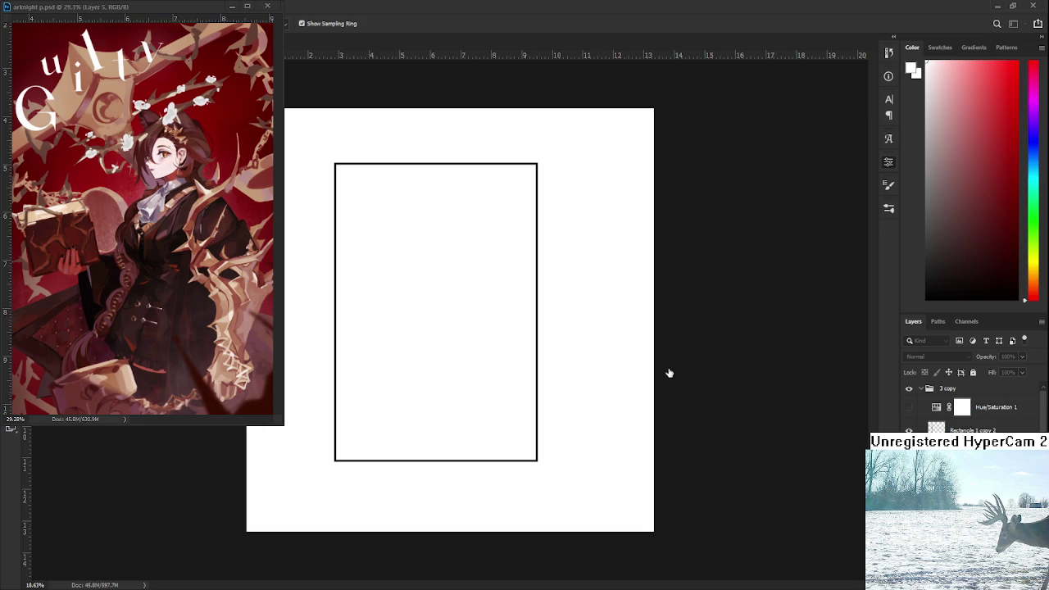
key(ctrl+z)
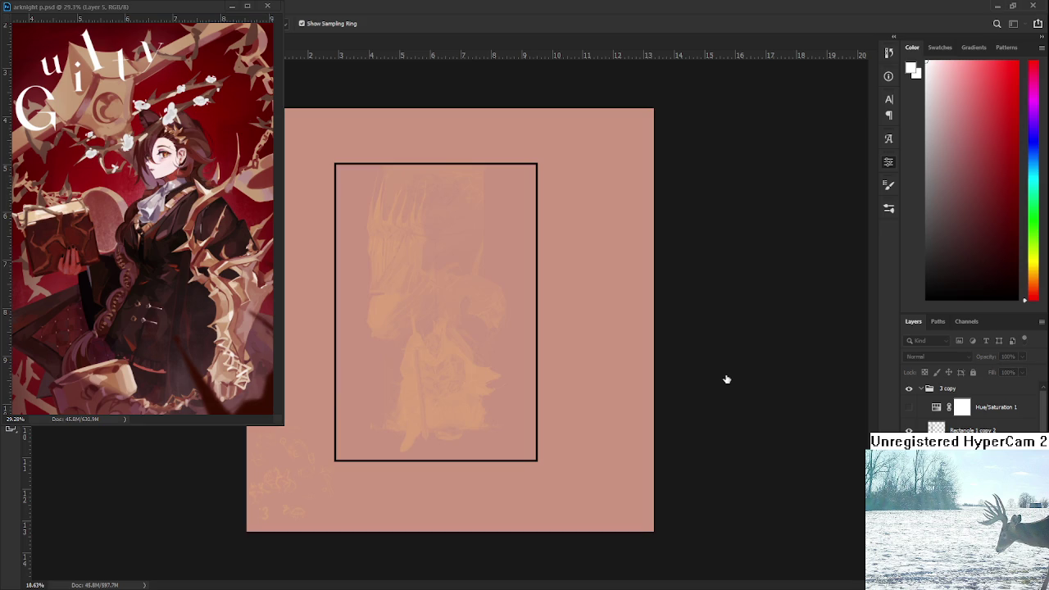
Step: Step through history past peach, pale cyan, grey, steel-blue and grey-green page tints
key(ctrl+z)
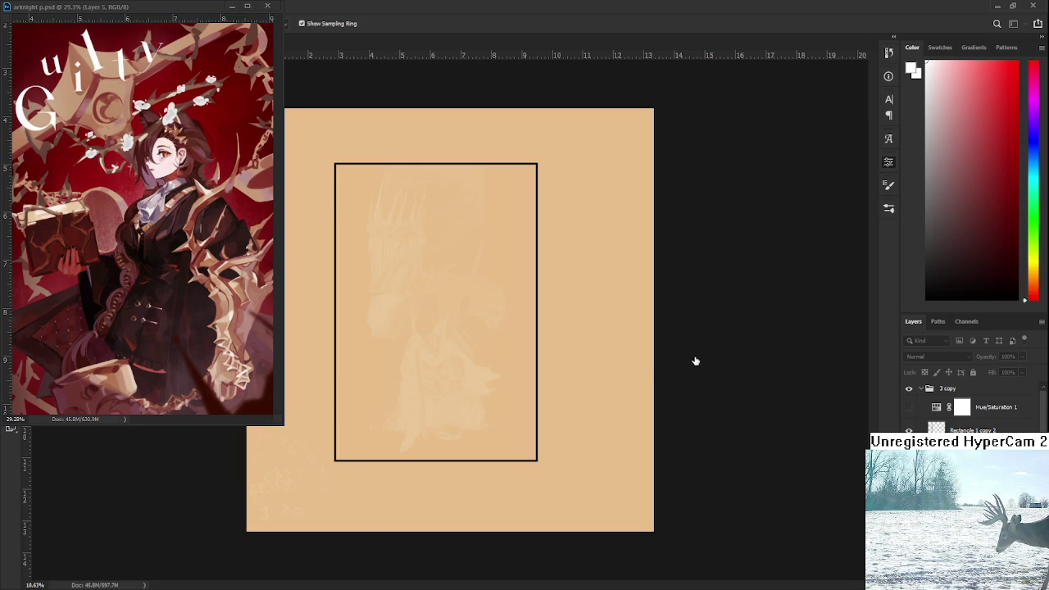
key(ctrl+z)
key(ctrl+z)
key(ctrl+z)
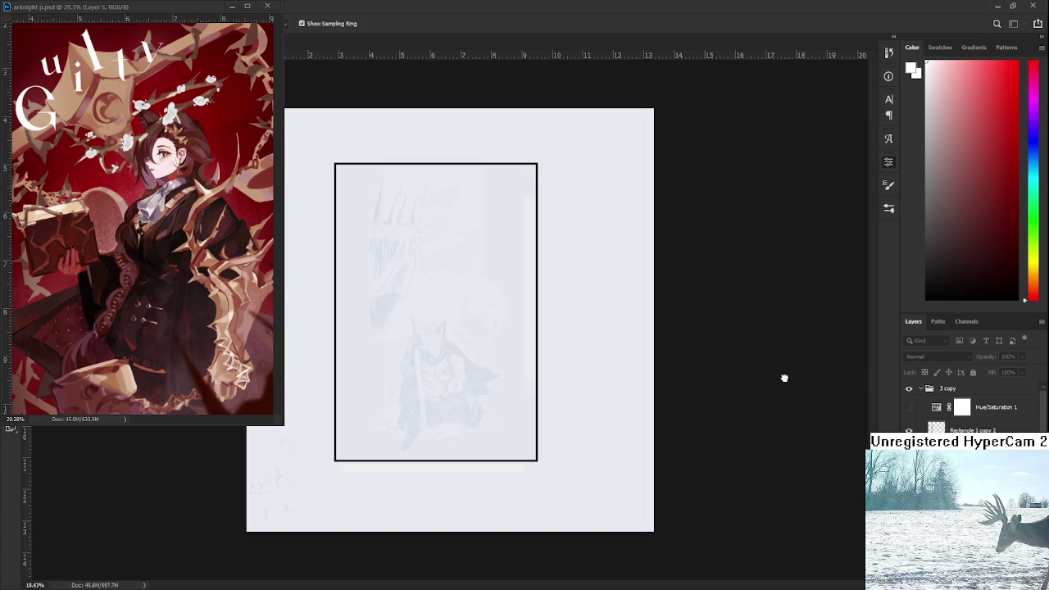
key(ctrl+z)
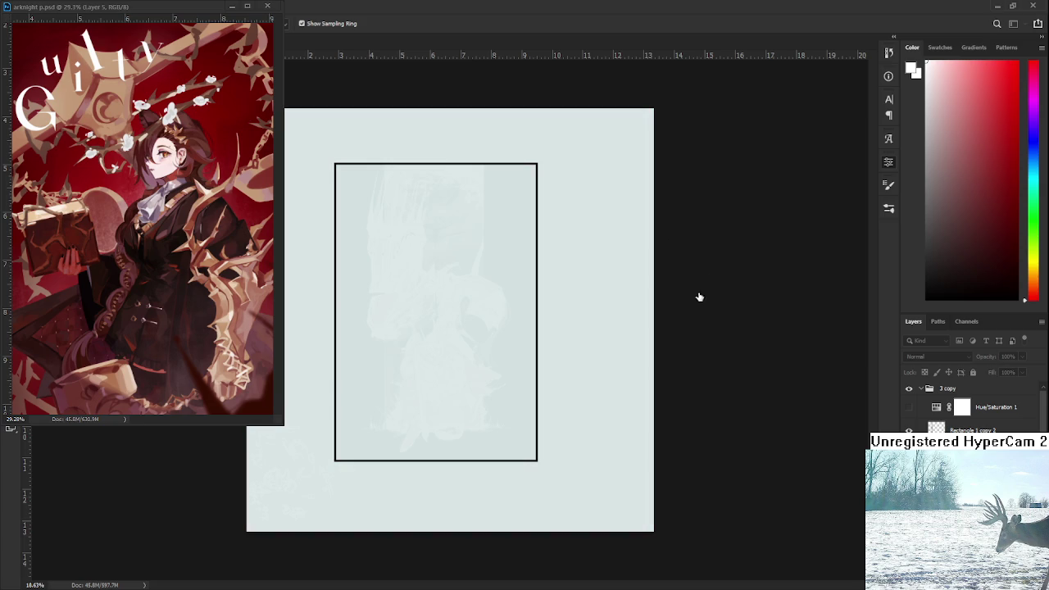
key(ctrl+z)
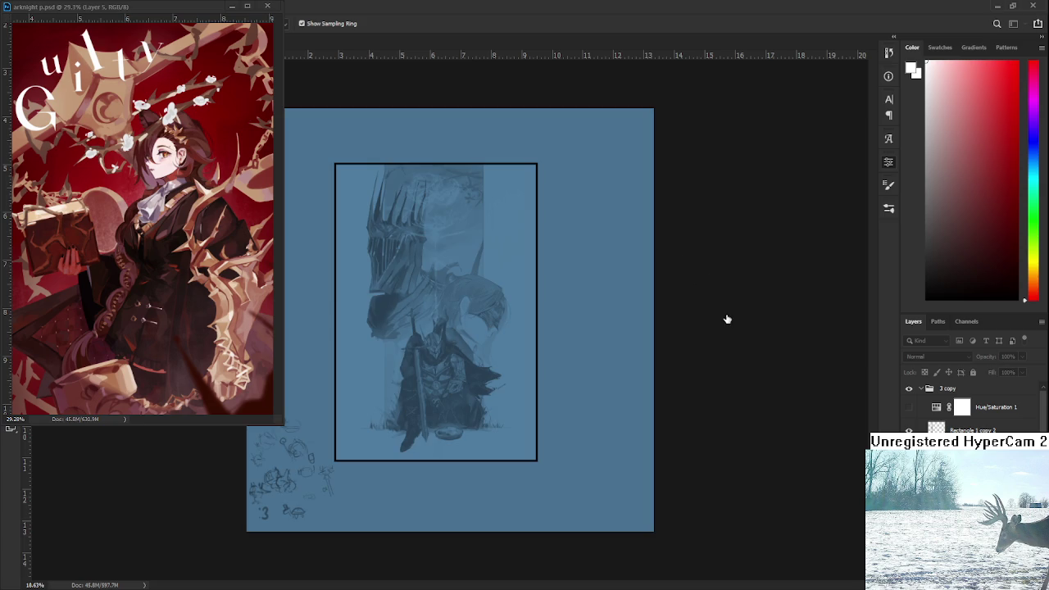
key(ctrl+z)
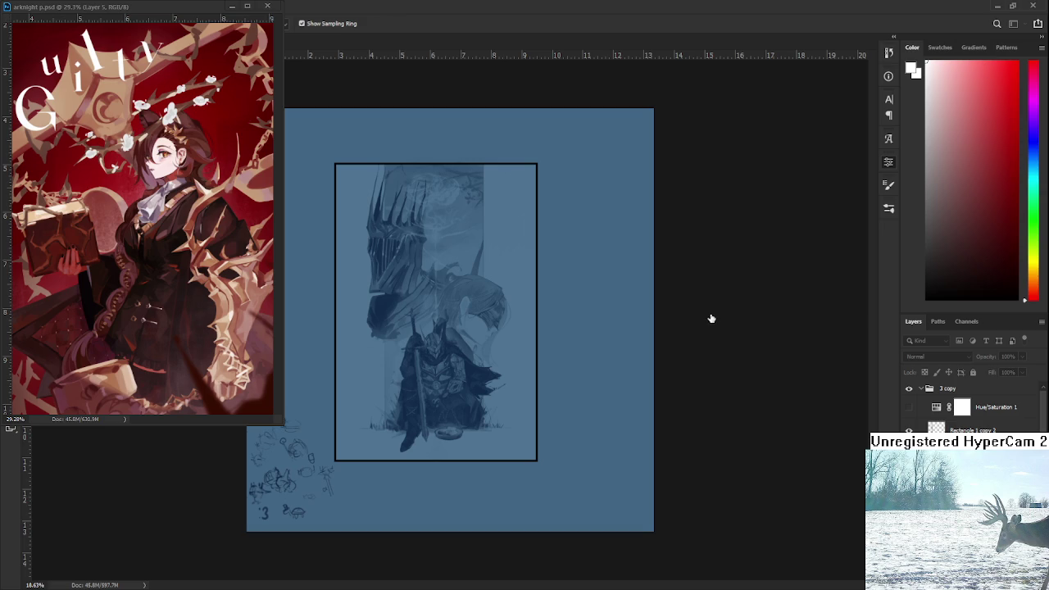
key(ctrl+z)
key(ctrl+shift+z)
key(ctrl+z)
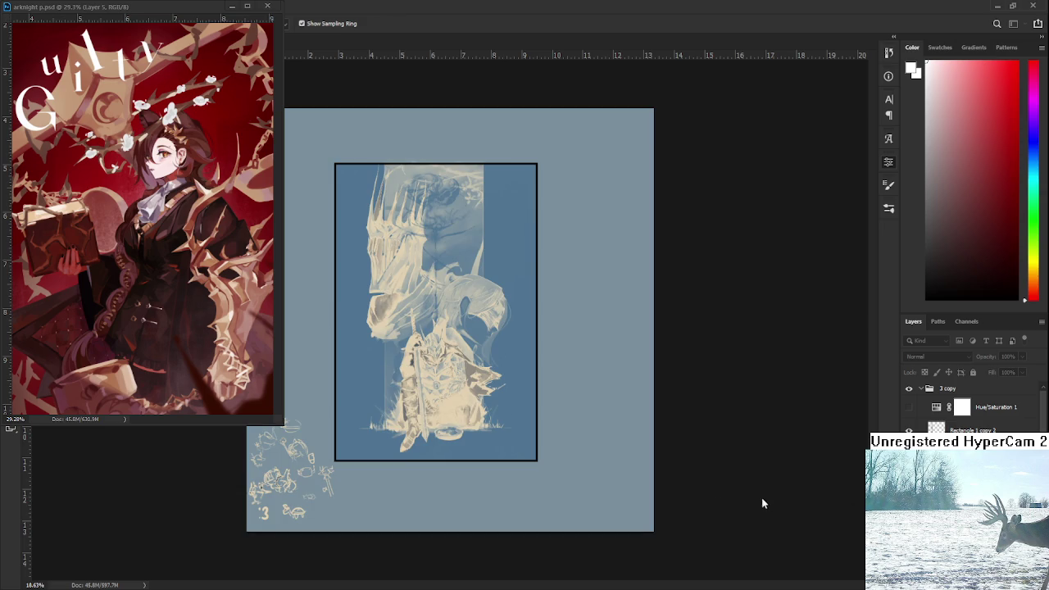
key(ctrl+z)
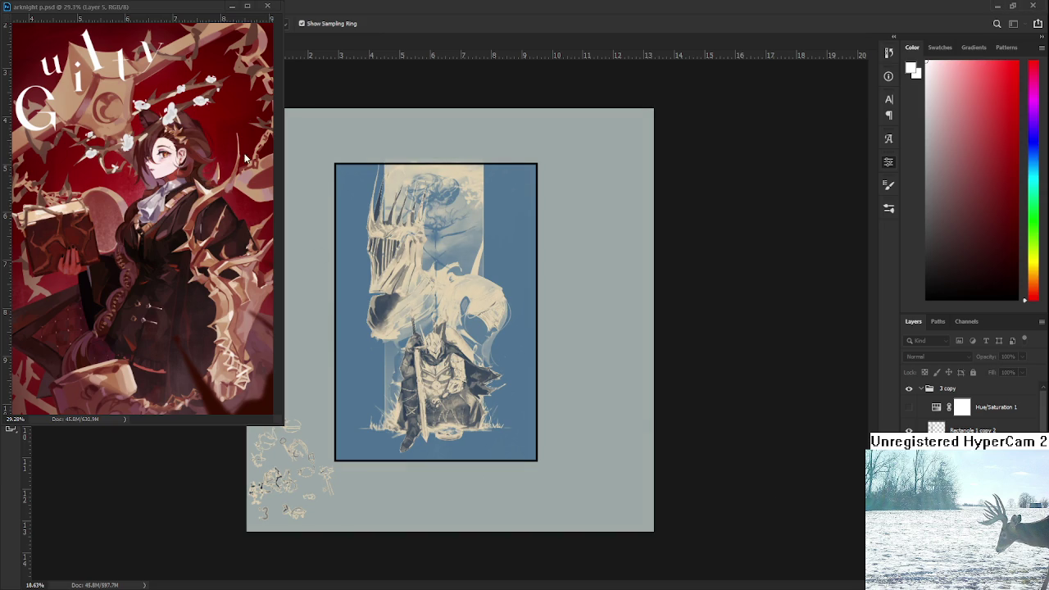
Step: Continue through pale blue, purple, pink-stroke and lavender states to the dark magenta background
key(ctrl+z)
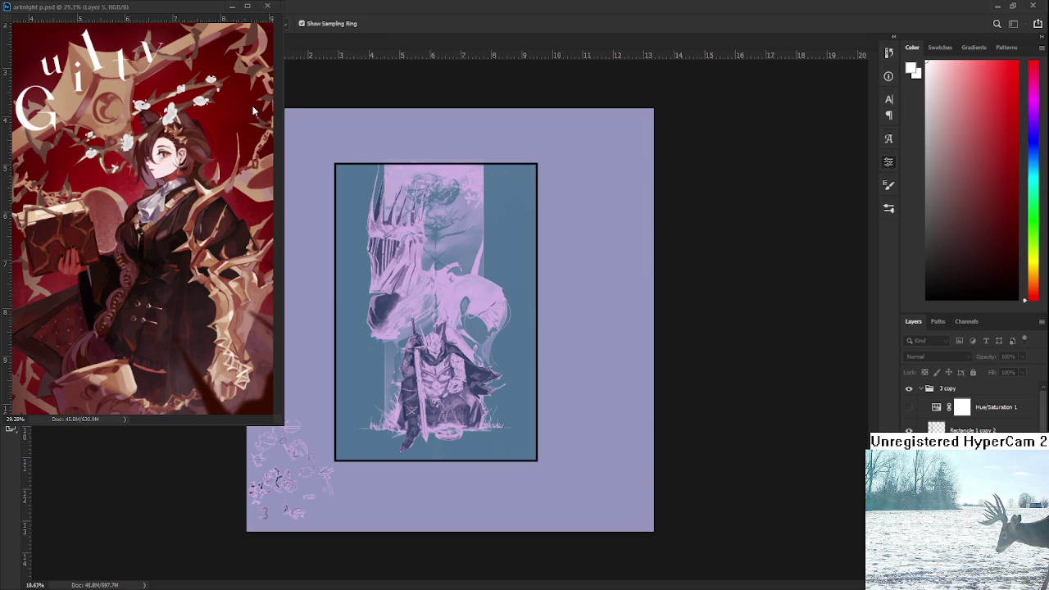
key(ctrl+z)
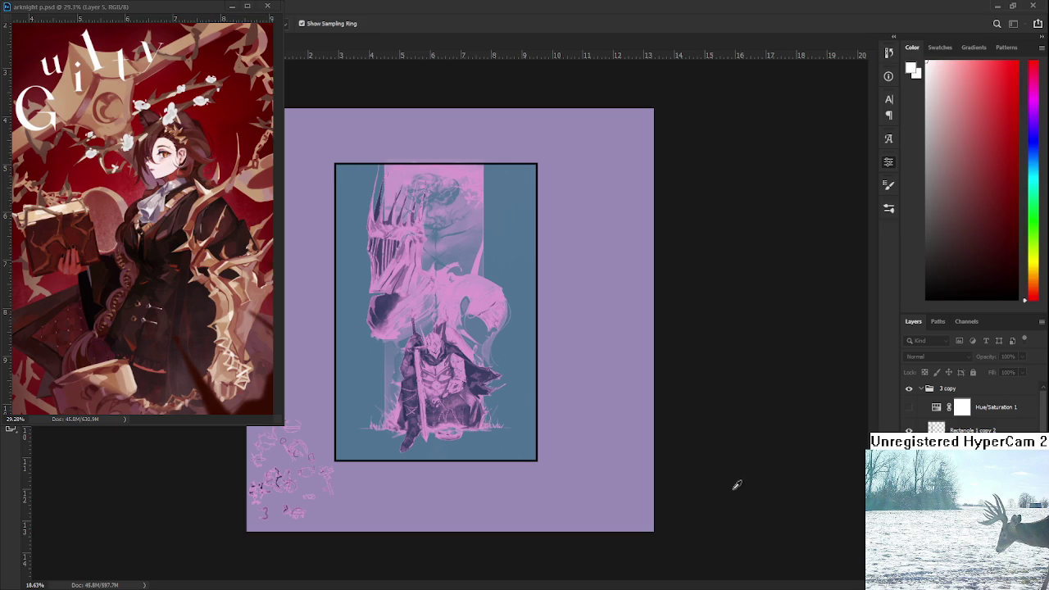
key(ctrl+z)
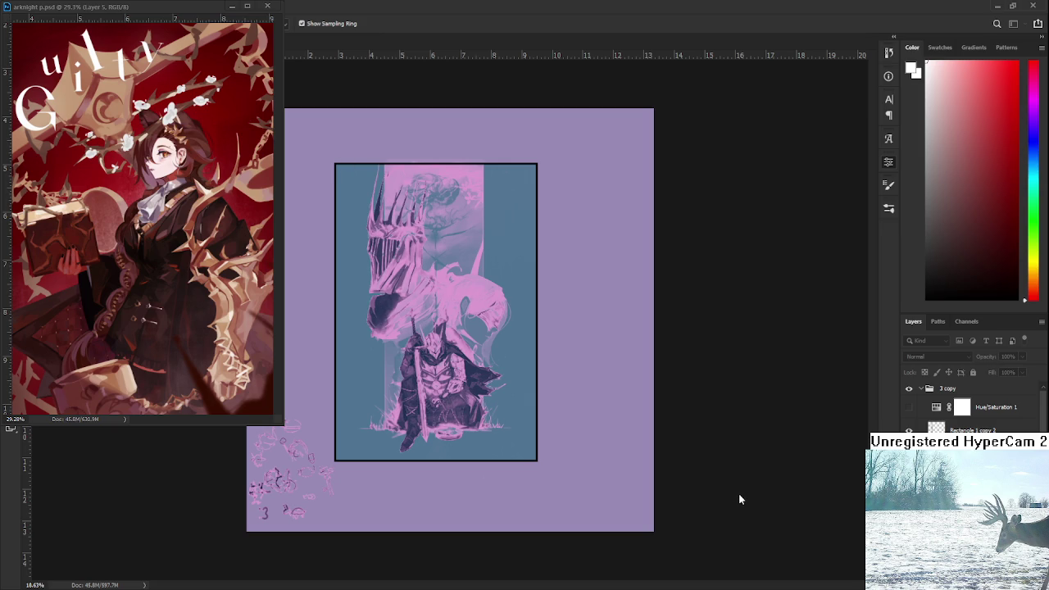
key(ctrl+z)
key(ctrl+shift+z)
key(ctrl+shift+z)
key(ctrl+shift+z)
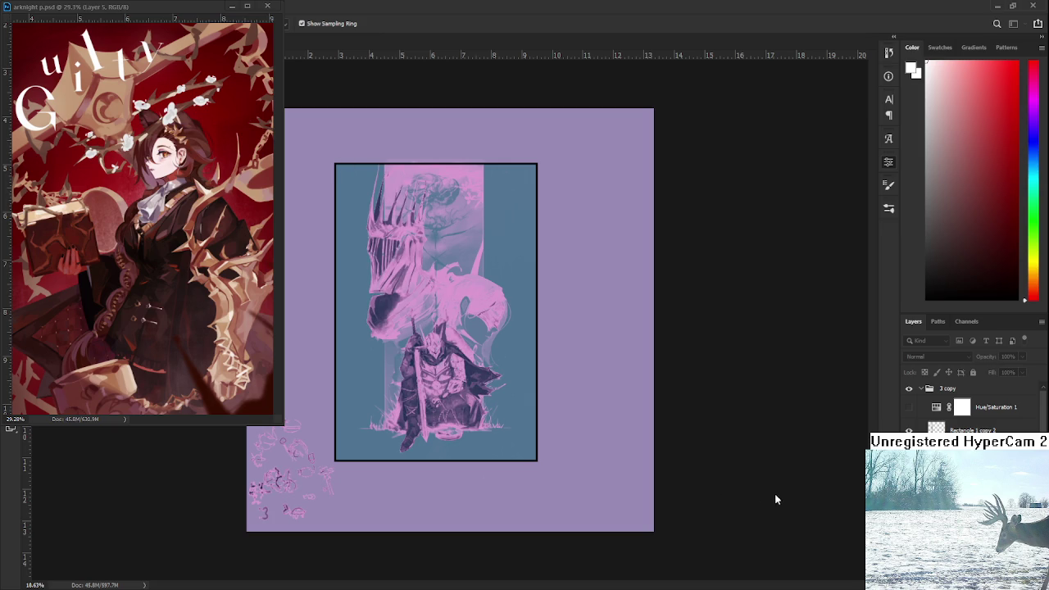
key(ctrl+shift+z)
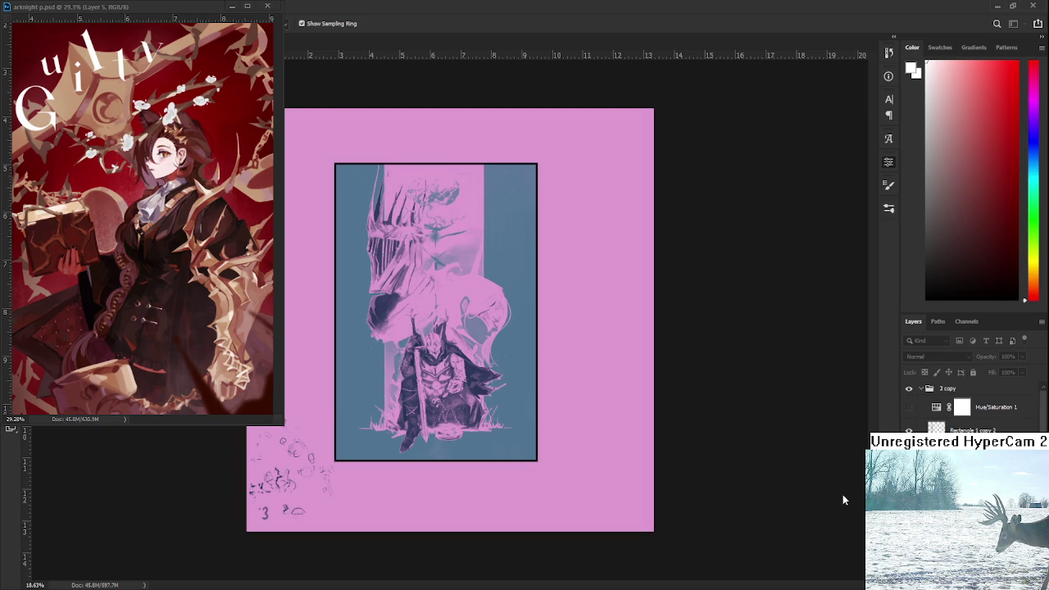
key(ctrl+z)
key(ctrl+z)
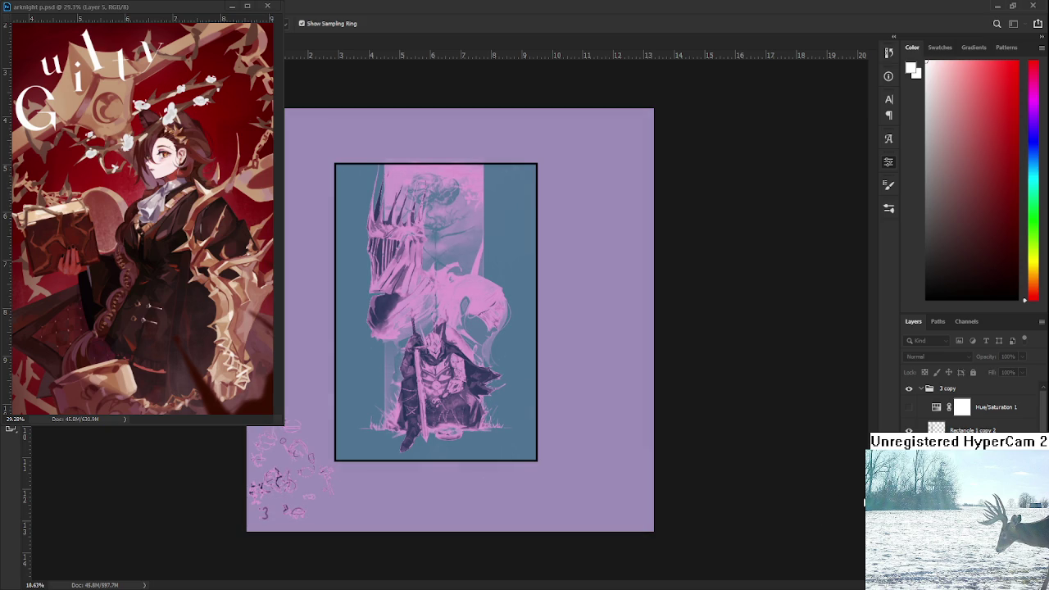
key(ctrl+z)
key(ctrl+z)
key(ctrl+z)
key(ctrl+z)
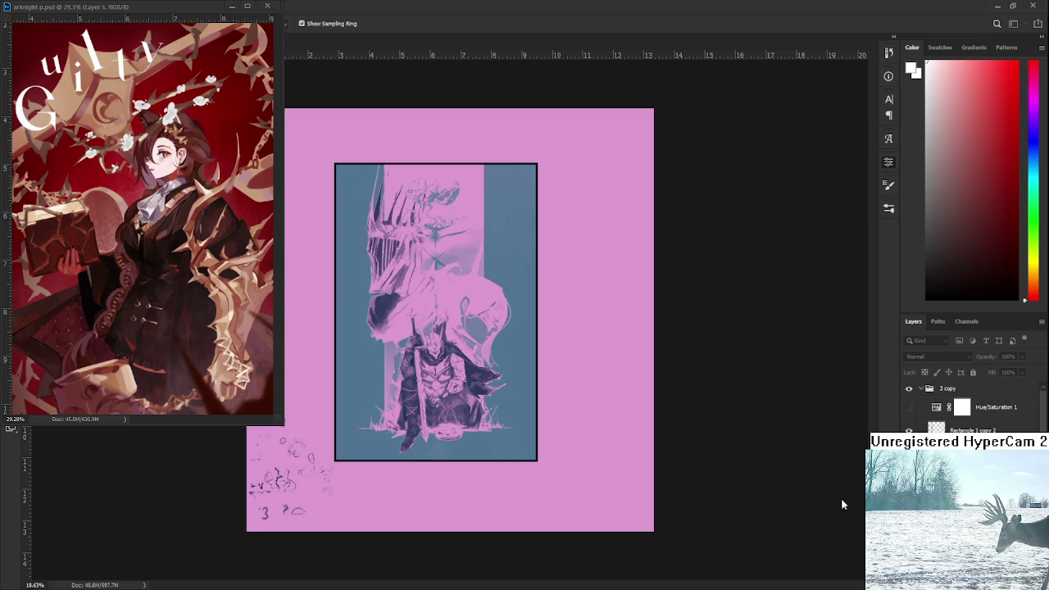
key(ctrl+z)
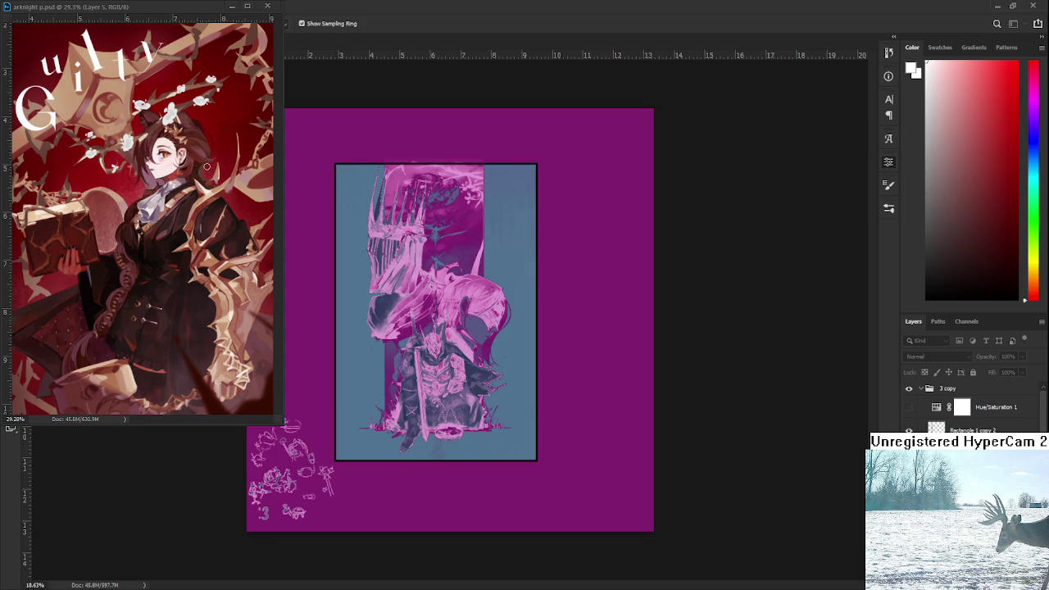
Step: Step from dark purple and lavender states back through saturated, cyan and medium blue versions
key(ctrl+z)
key(ctrl+z)
key(ctrl+z)
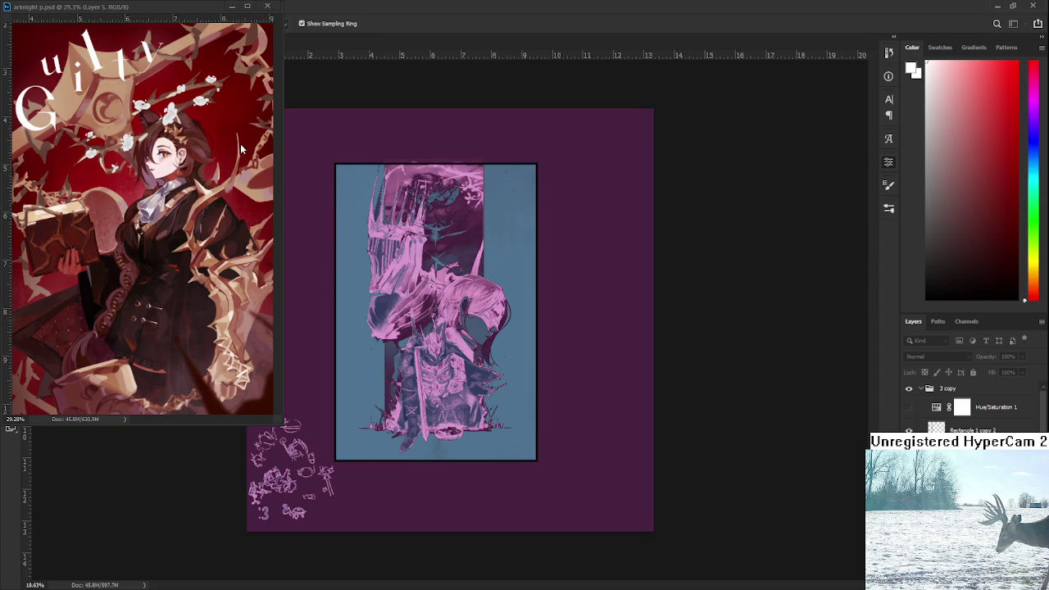
key(ctrl+z)
key(ctrl+z)
key(ctrl+z)
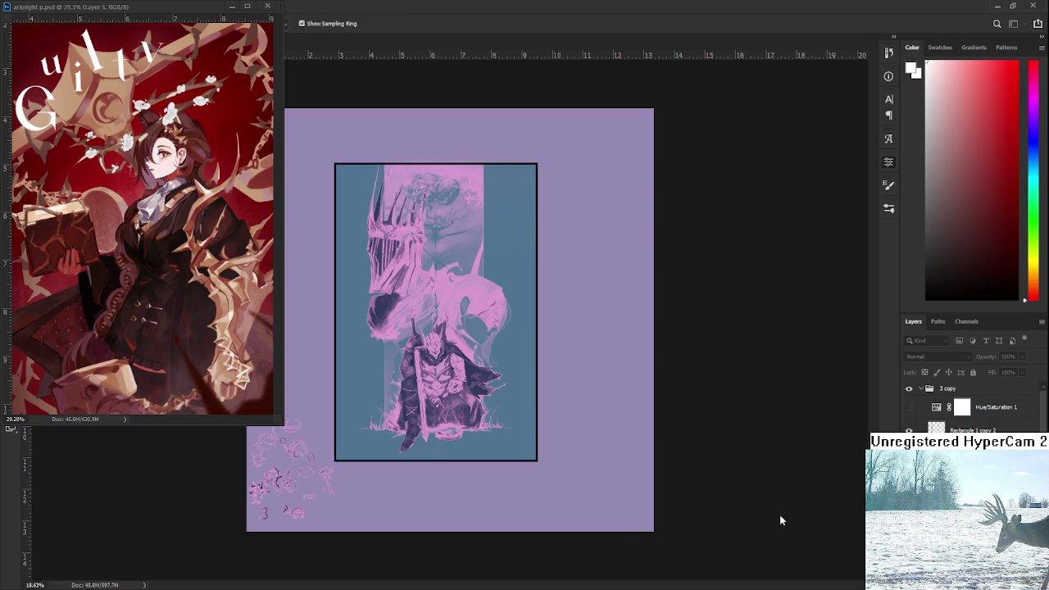
key(ctrl+shift+z)
key(ctrl+shift+z)
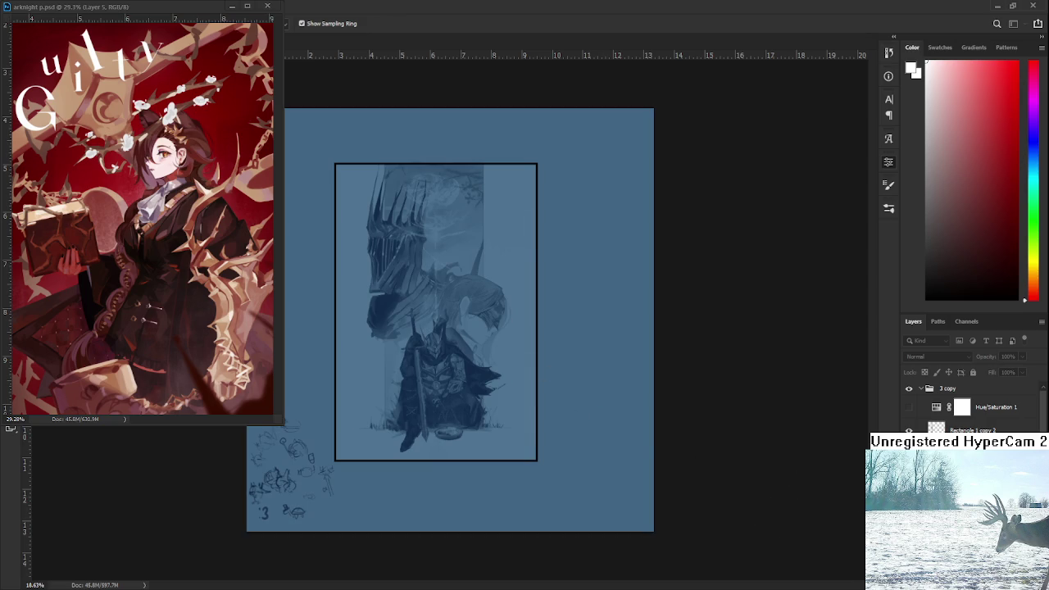
key(ctrl+shift+z)
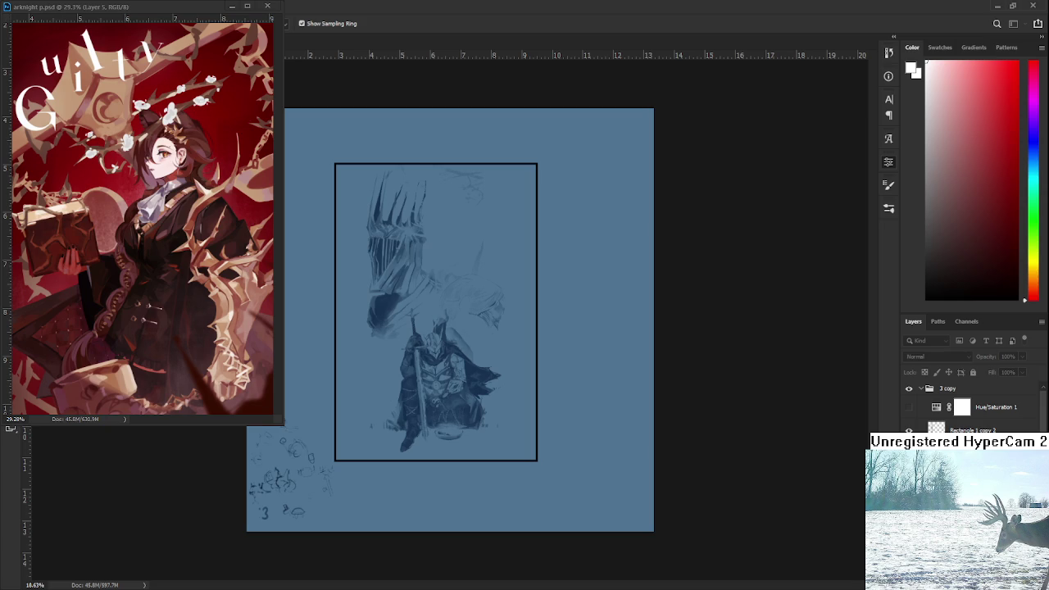
key(ctrl+shift+z)
key(ctrl+shift+z)
key(ctrl+shift+z)
key(ctrl+shift+z)
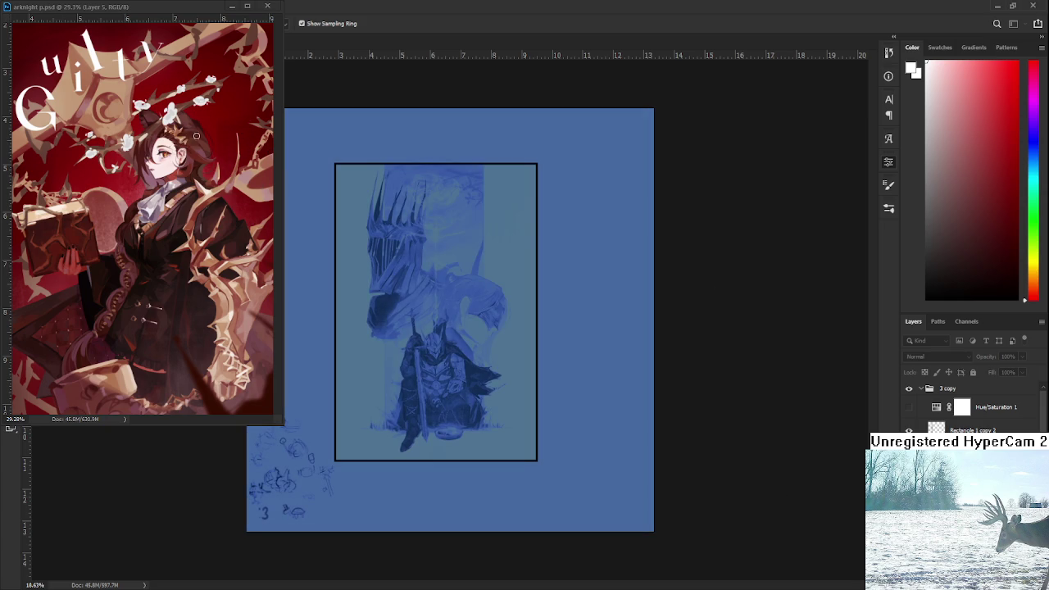
key(ctrl+shift+z)
key(ctrl+shift+z)
key(ctrl+shift+z)
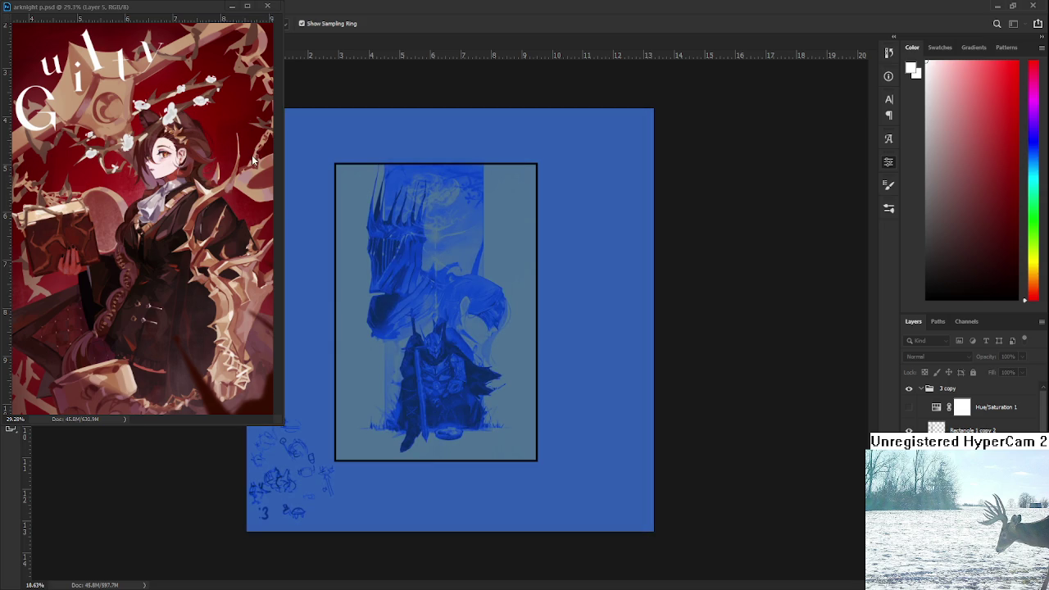
key(ctrl+shift+z)
key(ctrl+shift+z)
key(ctrl+shift+z)
key(ctrl+shift+z)
key(ctrl+shift+z)
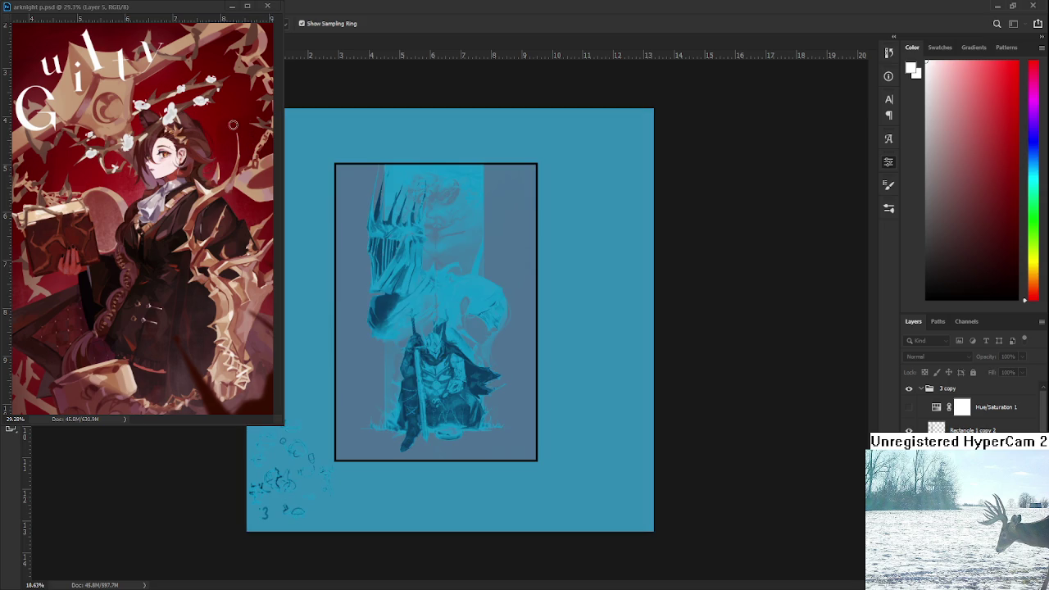
key(ctrl+shift+z)
key(ctrl+shift+z)
key(ctrl+shift+z)
key(ctrl+shift+z)
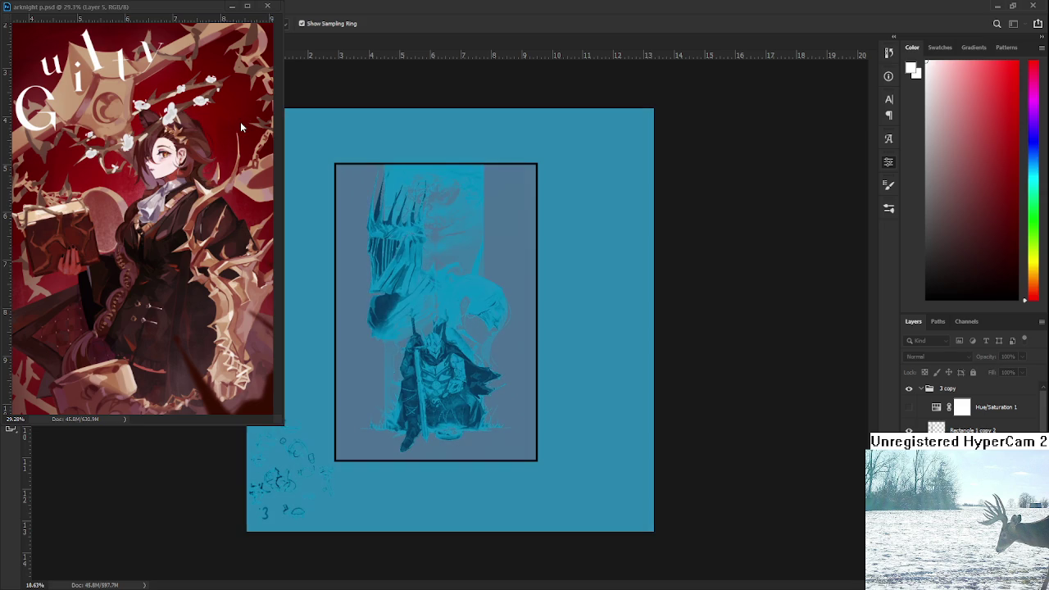
key(ctrl+shift+z)
key(ctrl+shift+z)
key(ctrl+shift+z)
key(ctrl+shift+z)
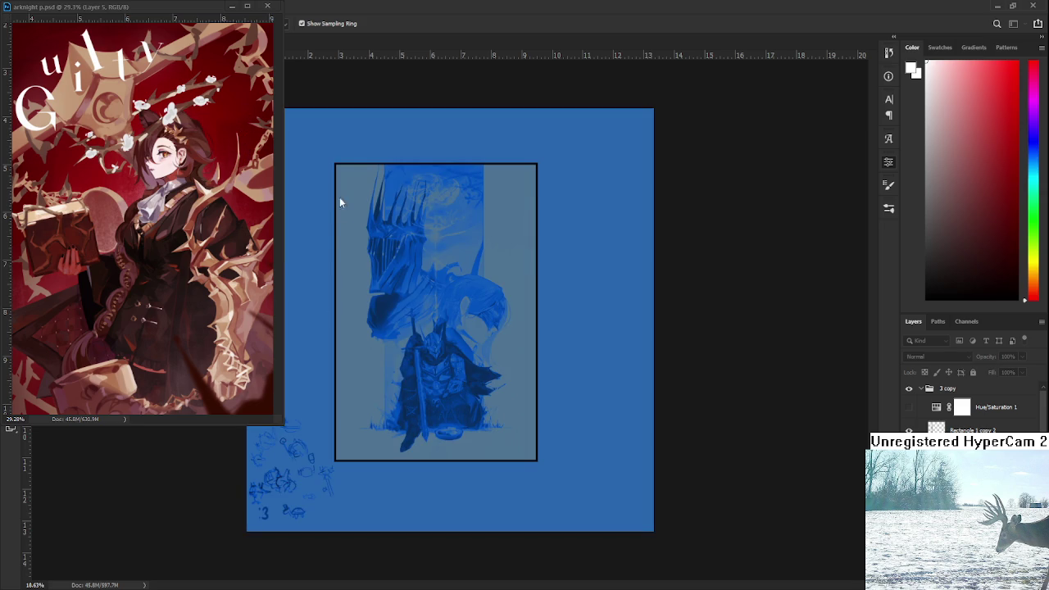
key(ctrl+shift+z)
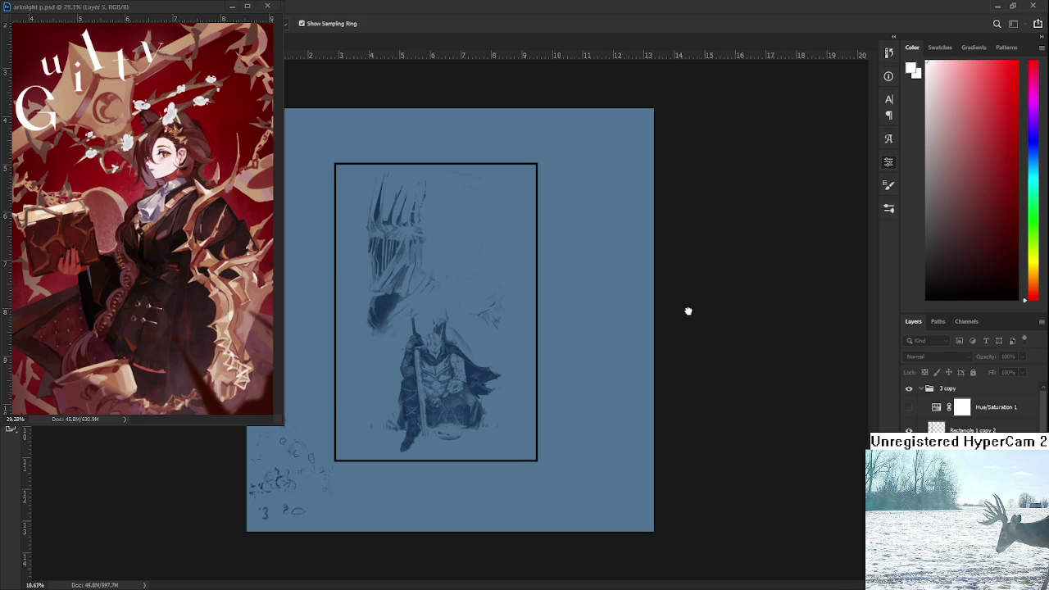
Step: Compare the saturated blue, periwinkle and teal history states of the tint
key(ctrl+shift+z)
key(ctrl+shift+z)
key(ctrl+shift+z)
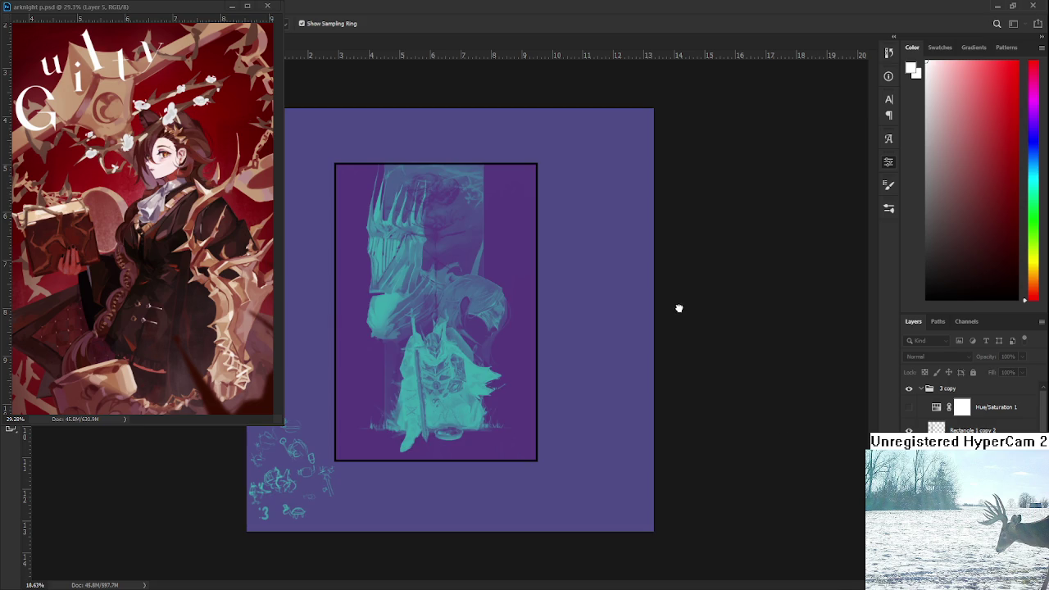
key(ctrl+shift+z)
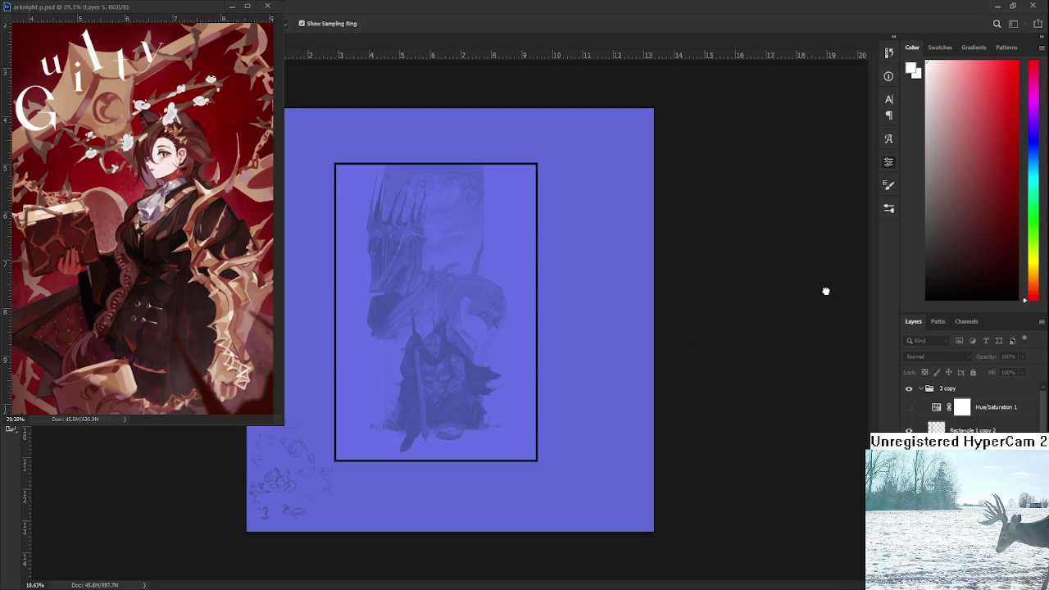
key(ctrl+z)
key(ctrl+shift+z)
key(ctrl+z)
key(ctrl+shift+z)
Step: Step to the light-blue teal-figure version, then redo to indigo and a deeper purple
key(ctrl+z)
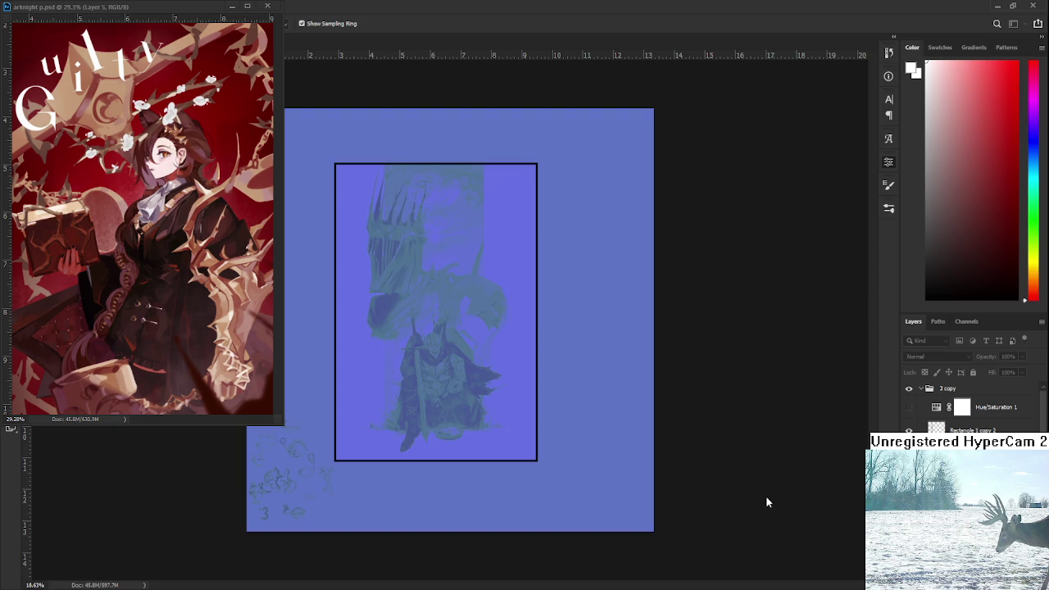
key(ctrl+z)
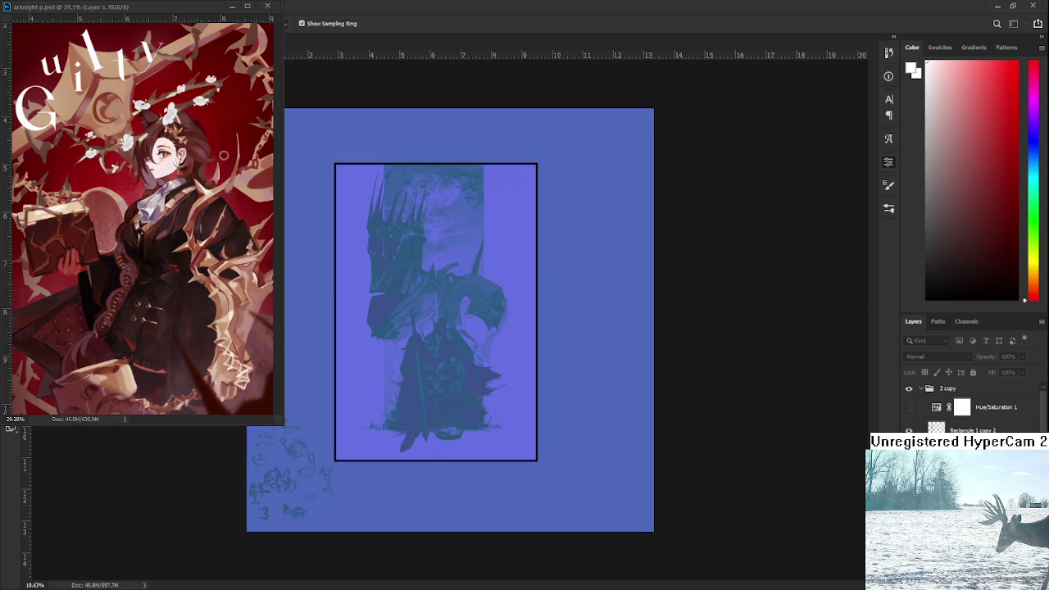
key(ctrl+z)
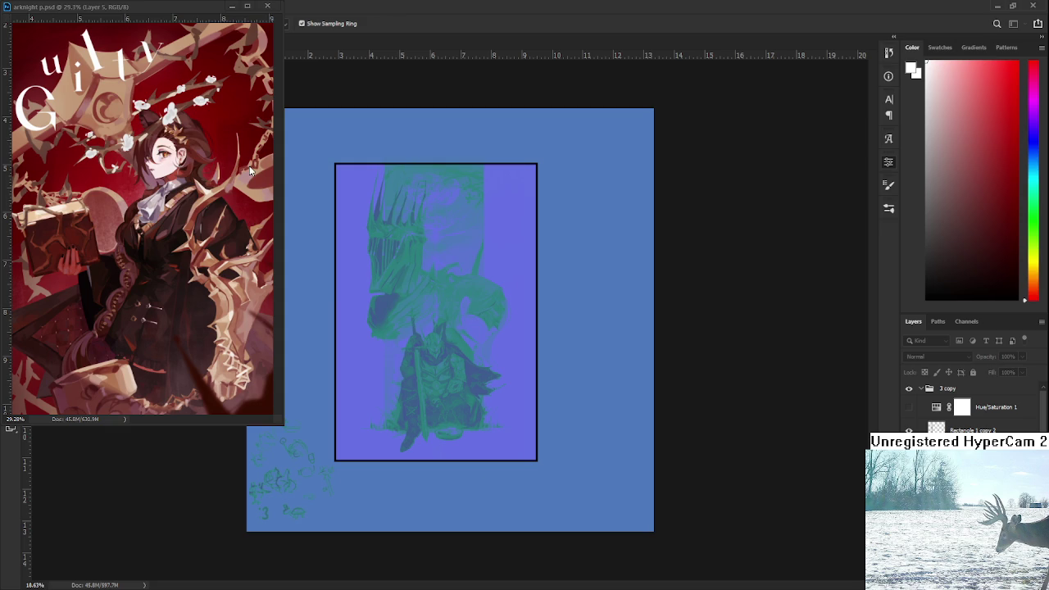
key(ctrl+shift+z)
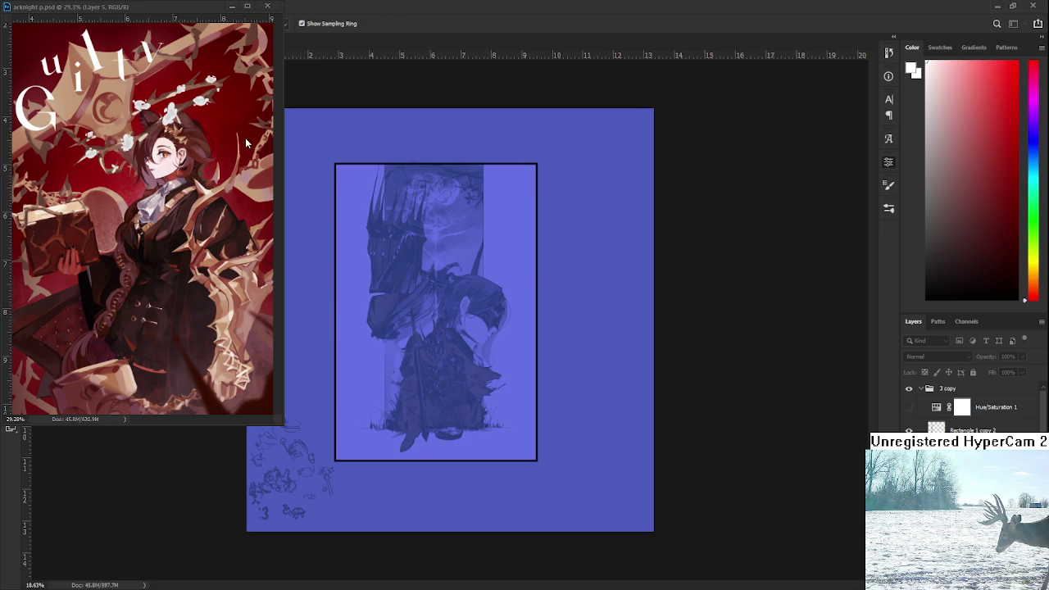
key(ctrl+shift+z)
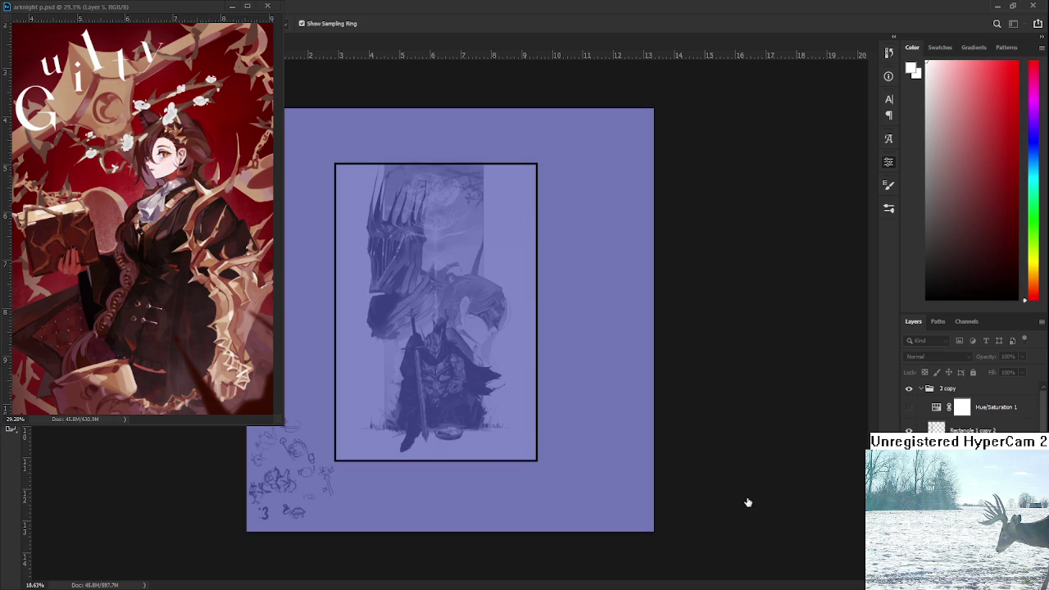
key(ctrl+y)
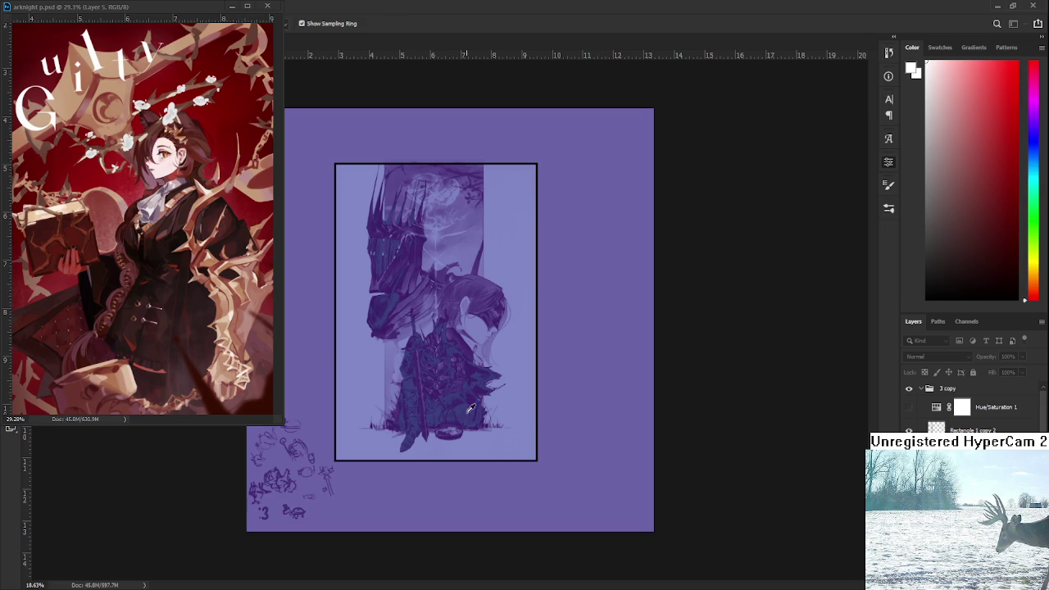
Step: Compare the knight with and without white highlights, leaving the highlights removed
key(ctrl+shift+z)
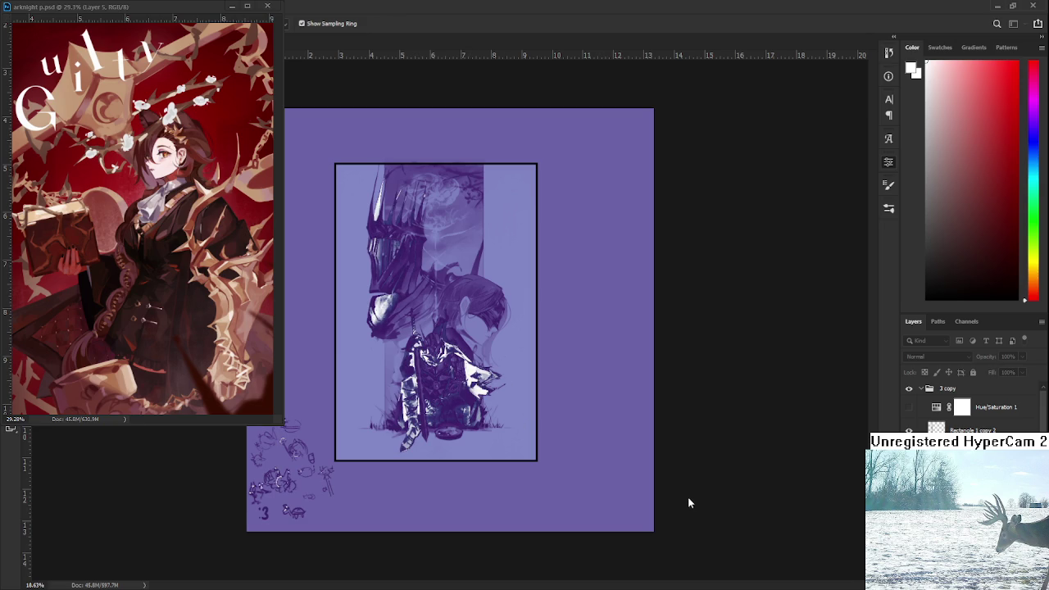
key(ctrl+z)
key(ctrl+shift+z)
key(ctrl+z)
key(ctrl+shift+z)
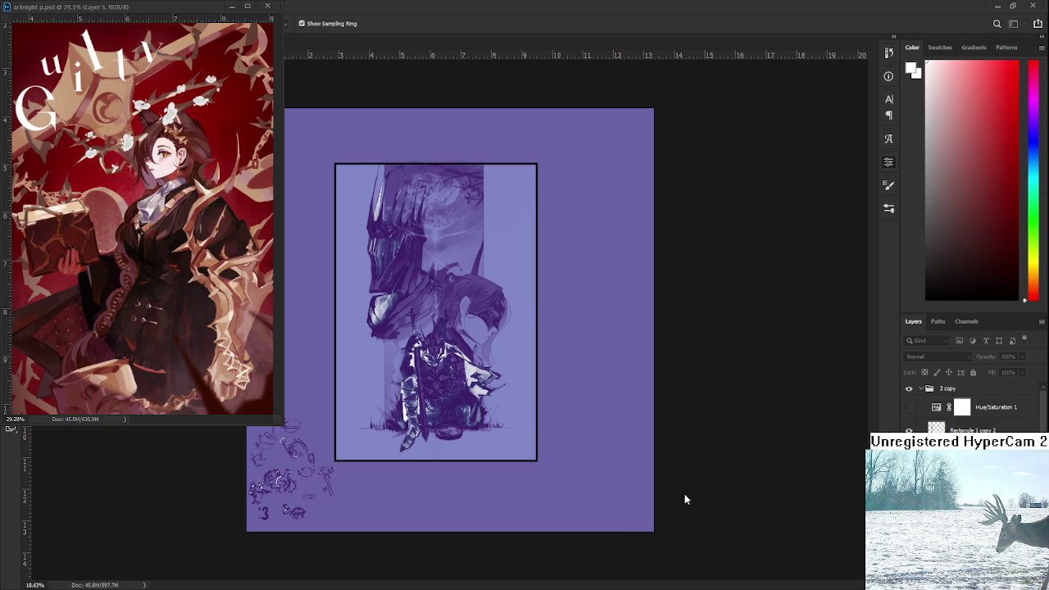
key(ctrl+z)
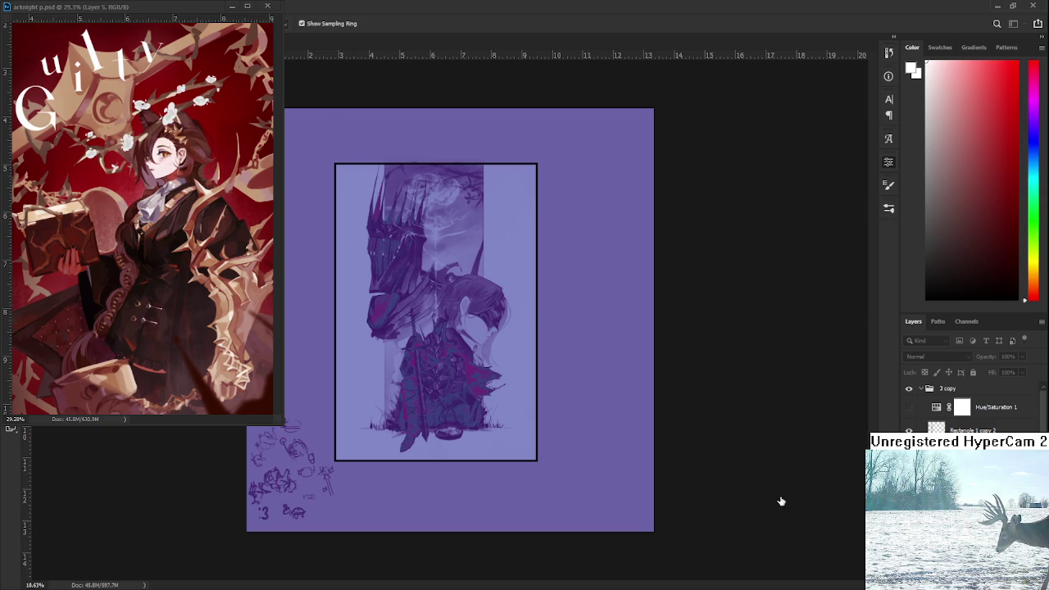
Step: Shift the canvas tint to a deeper magenta-purple after comparing it with blue-purple
key(ctrl+z)
key(ctrl+z)
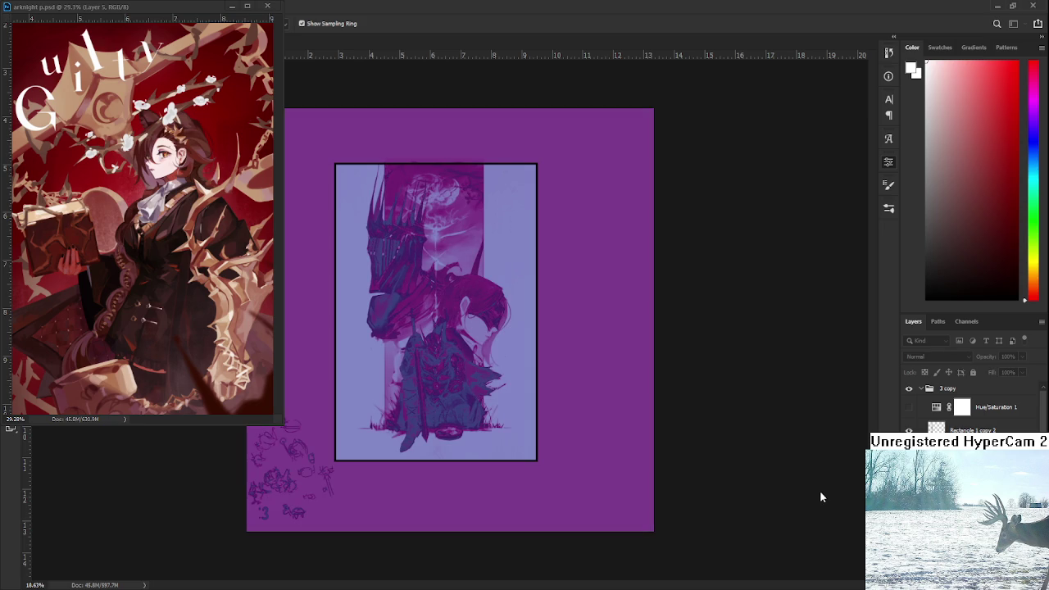
key(ctrl+z)
key(ctrl+z)
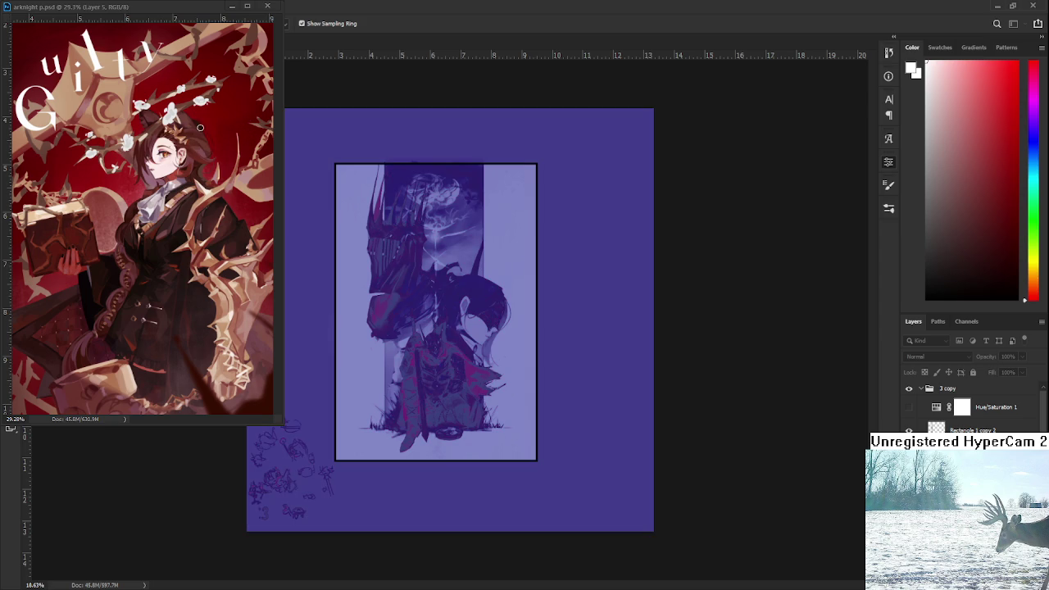
key(ctrl+z)
key(ctrl+z)
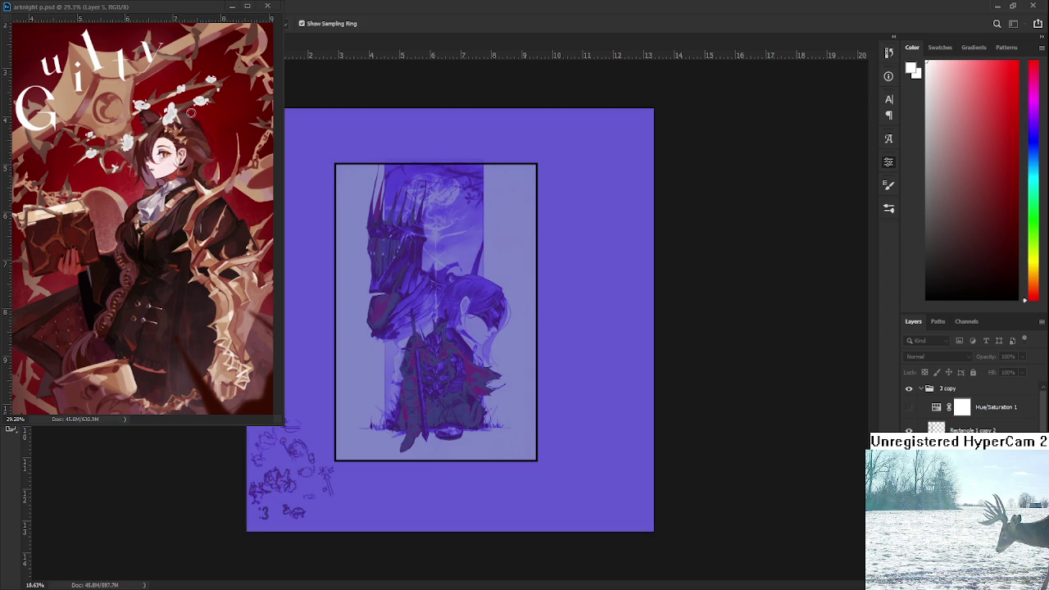
key(ctrl+shift+z)
key(ctrl+shift+z)
key(ctrl+shift+z)
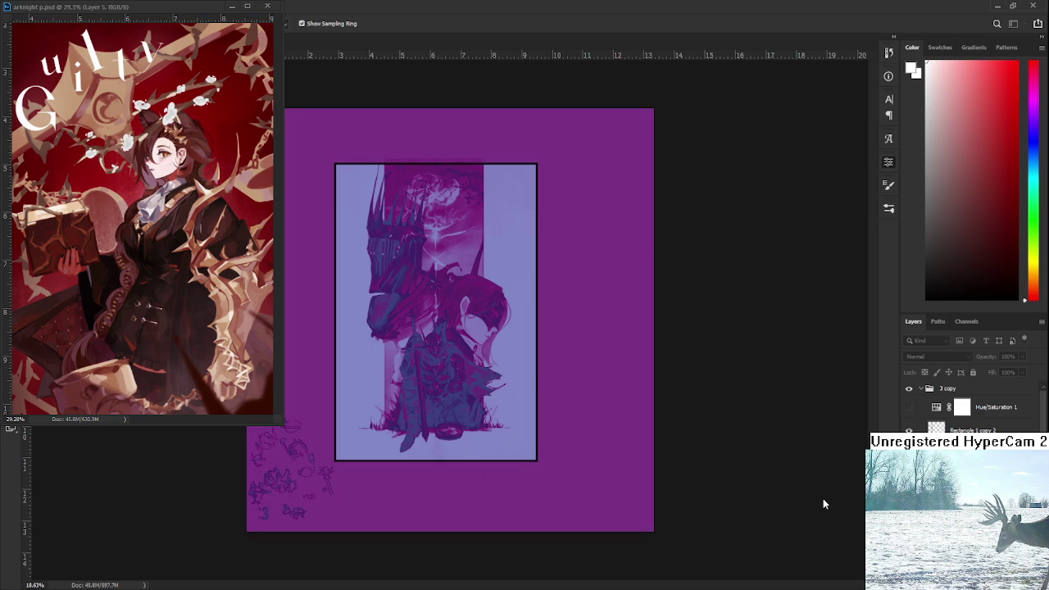
key(b)
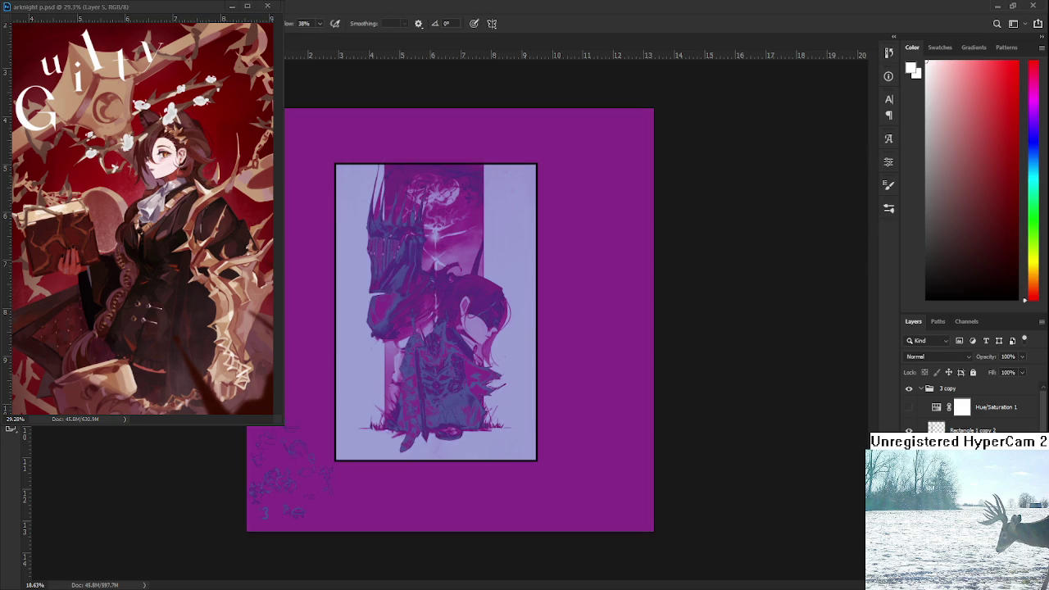
scroll(939, 357, down, 6)
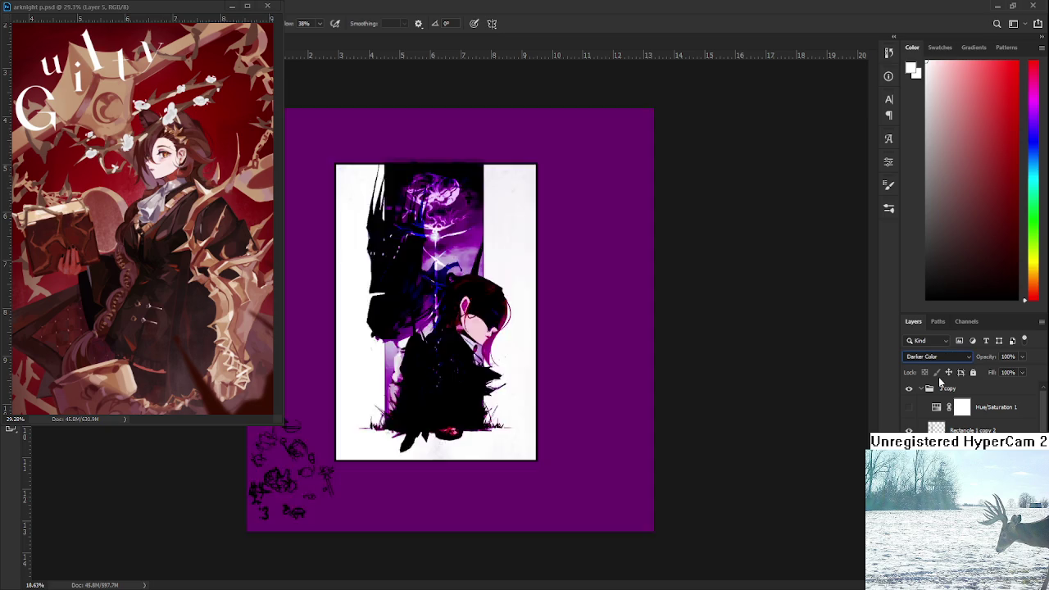
Step: Cycle the tint layer through Darker Color, Screen, Linear Dodge, Hue, Color and Overlay, choosing Lighter Color
scroll(941, 385, down, 2)
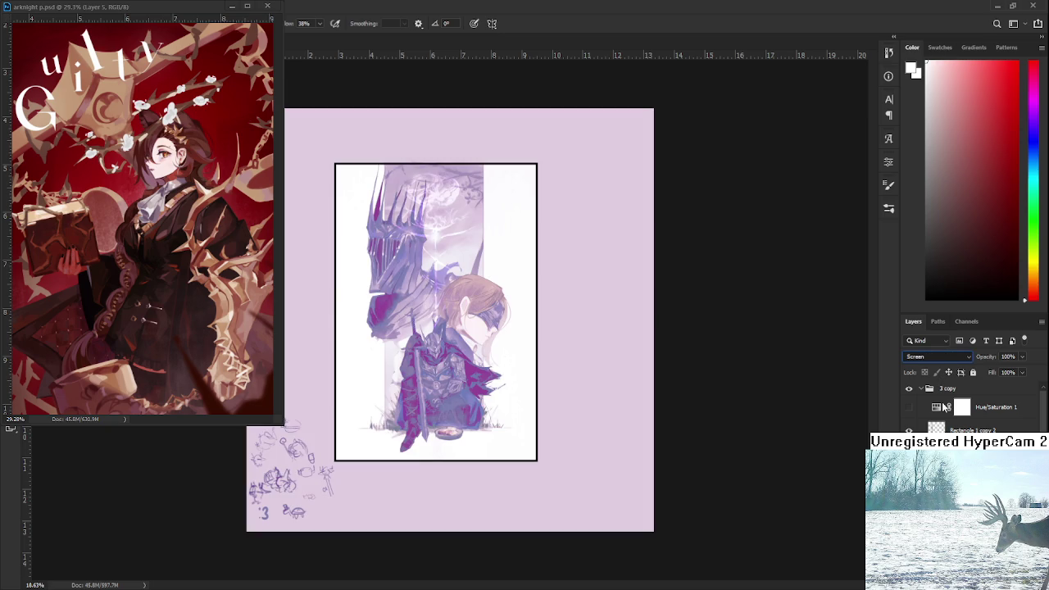
scroll(944, 407, down, 3)
scroll(939, 421, up, 1)
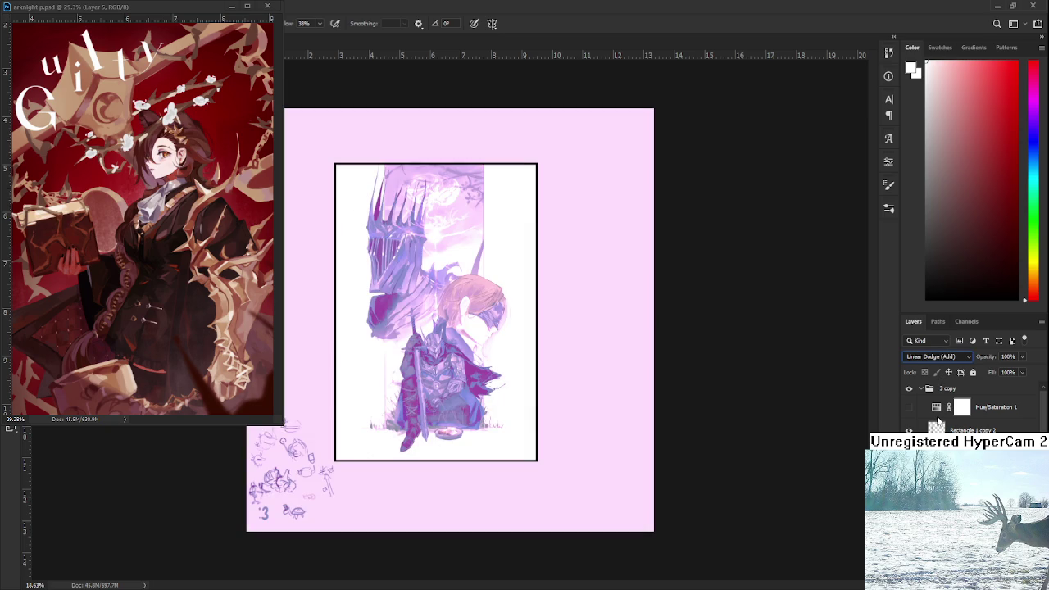
scroll(940, 422, down, 1)
scroll(940, 421, down, 1)
scroll(939, 421, up, 1)
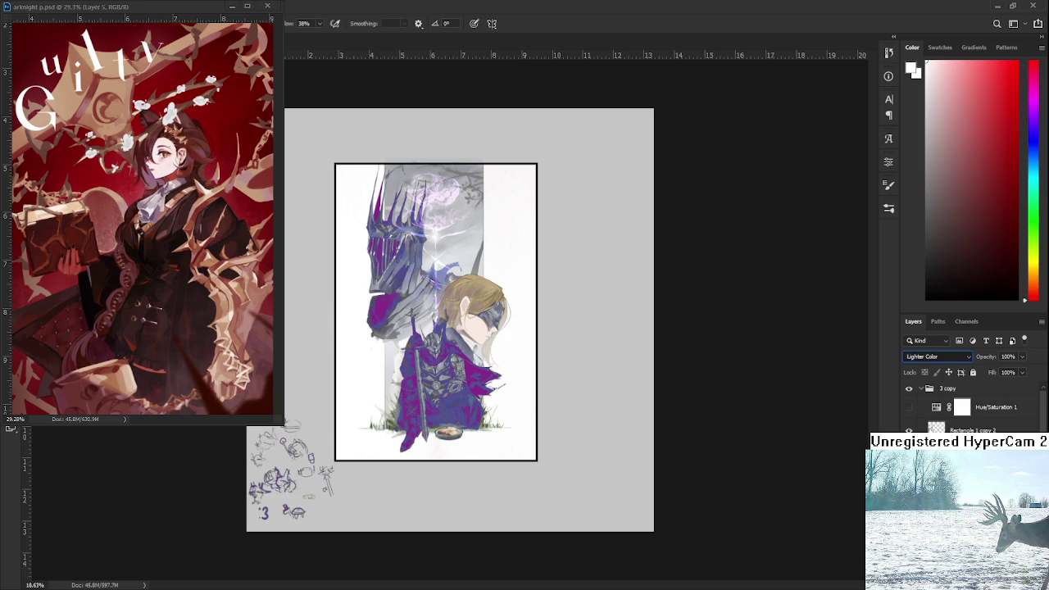
scroll(936, 357, down, 1)
scroll(937, 356, down, 1)
scroll(937, 357, down, 1)
scroll(937, 356, up, 2)
scroll(937, 356, down, 1)
scroll(936, 356, down, 6)
scroll(936, 356, down, 3)
scroll(937, 356, down, 1)
scroll(937, 356, down, 1)
scroll(937, 357, up, 1)
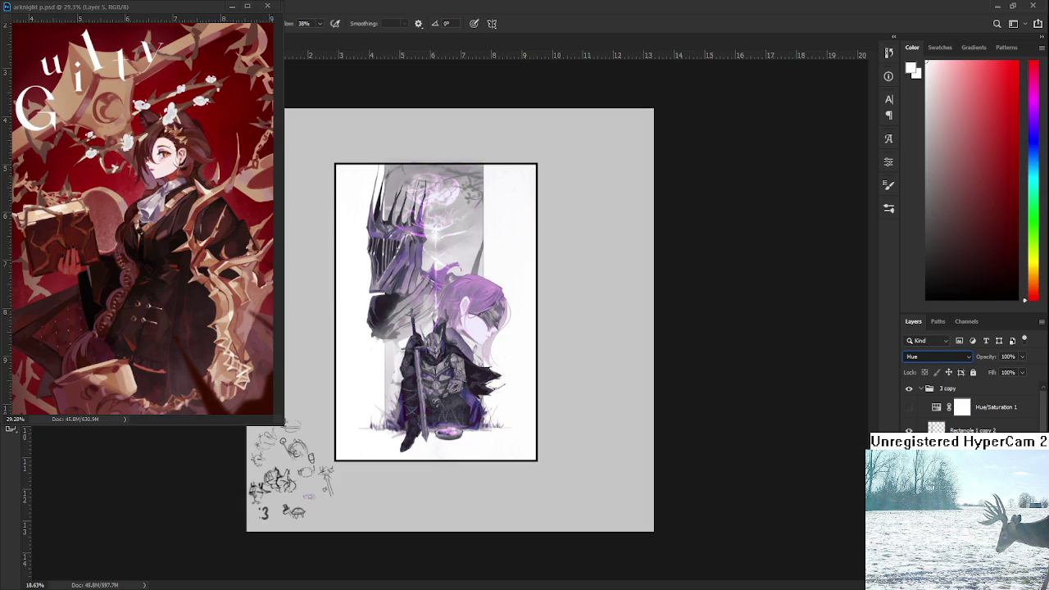
scroll(937, 356, down, 1)
scroll(937, 357, down, 1)
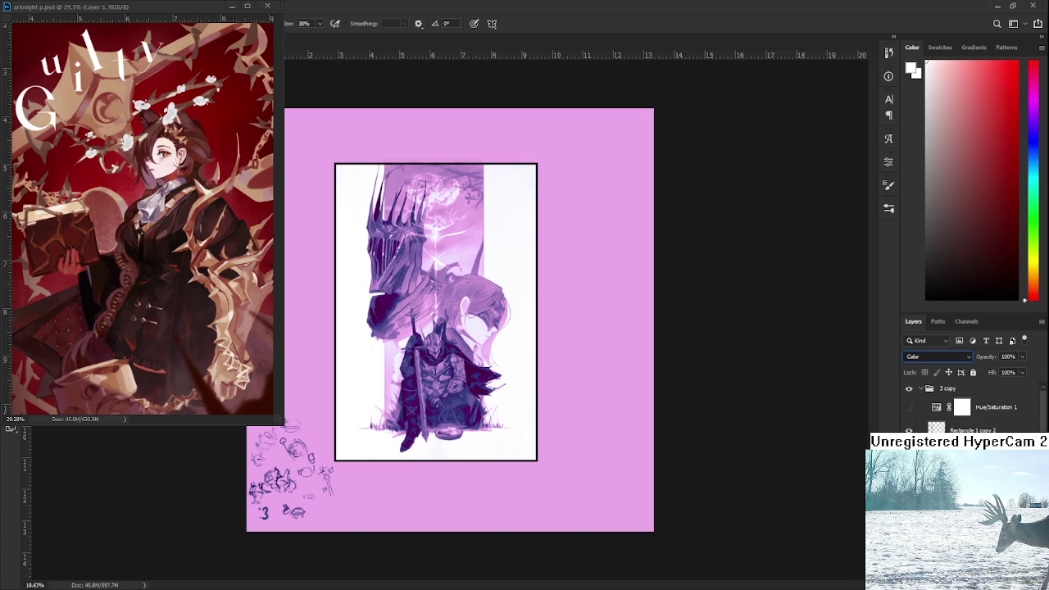
scroll(937, 357, up, 2)
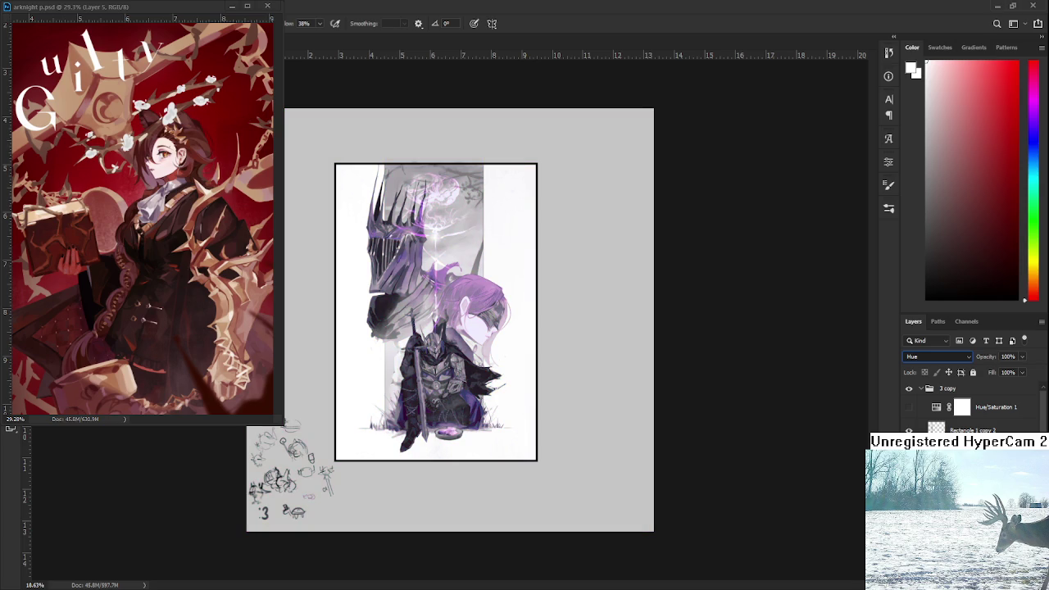
scroll(937, 356, down, 1)
scroll(937, 357, up, 1)
scroll(926, 356, up, 15)
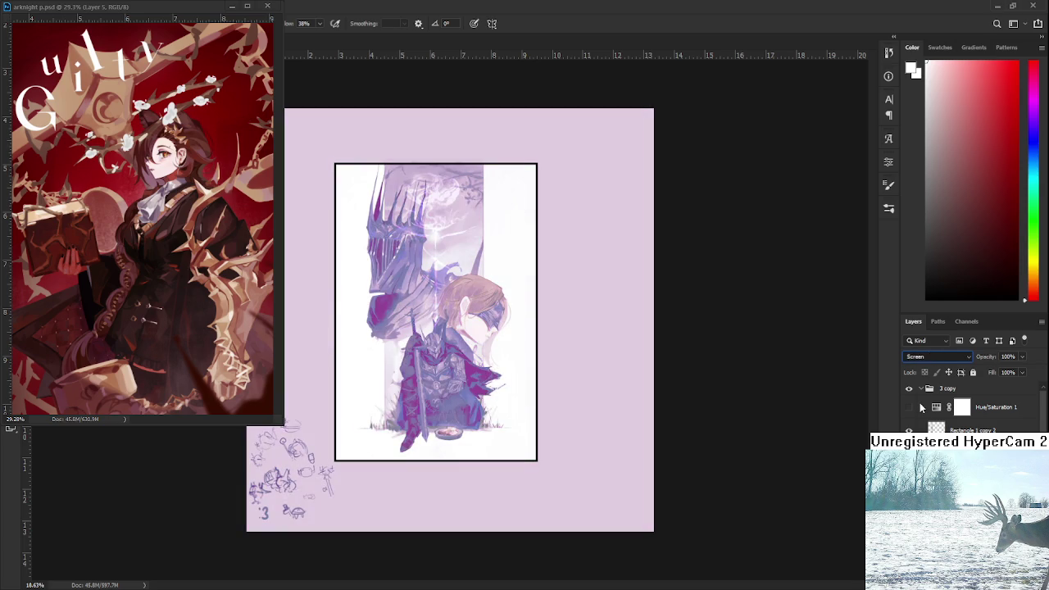
scroll(921, 414, down, 2)
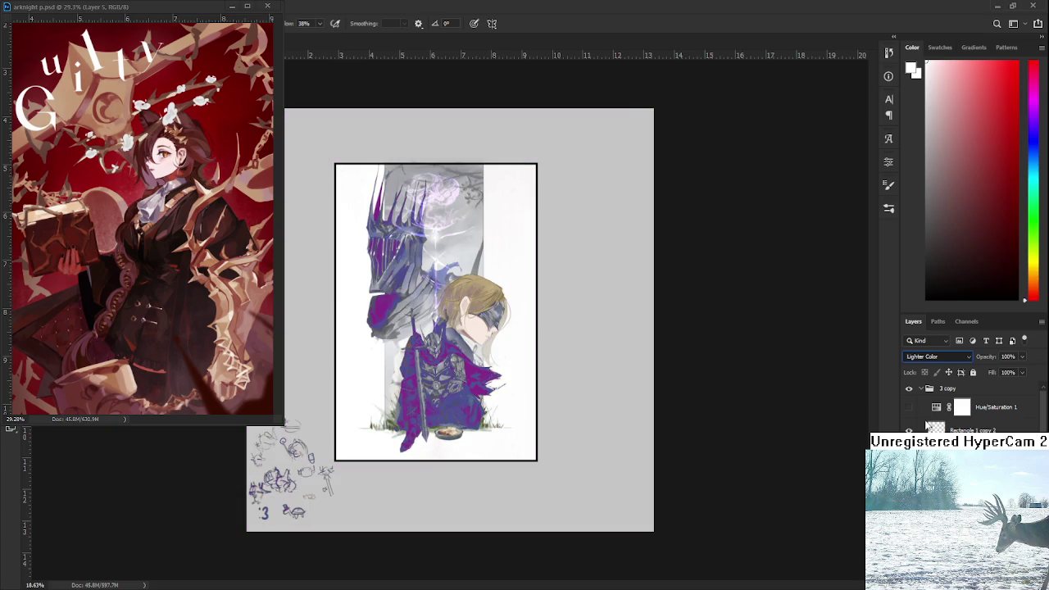
scroll(926, 424, down, 1)
scroll(926, 357, down, 1)
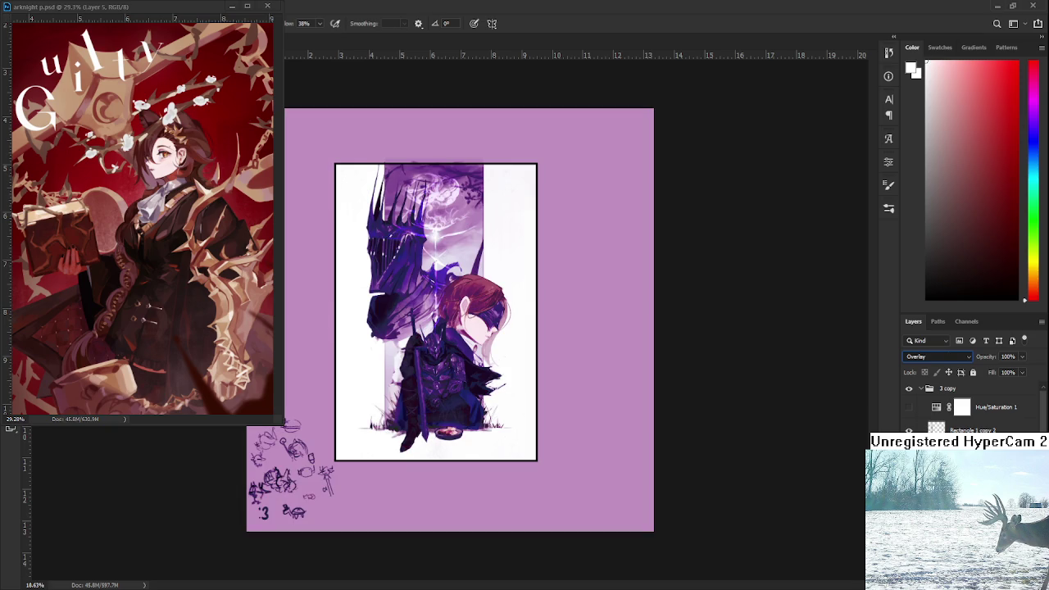
scroll(935, 357, up, 1)
Step: Set the tint layer's opacity to about 34%, briefly checking values with the grayscale preview
drag(1021, 366, 994, 370)
scroll(484, 344, up, 2)
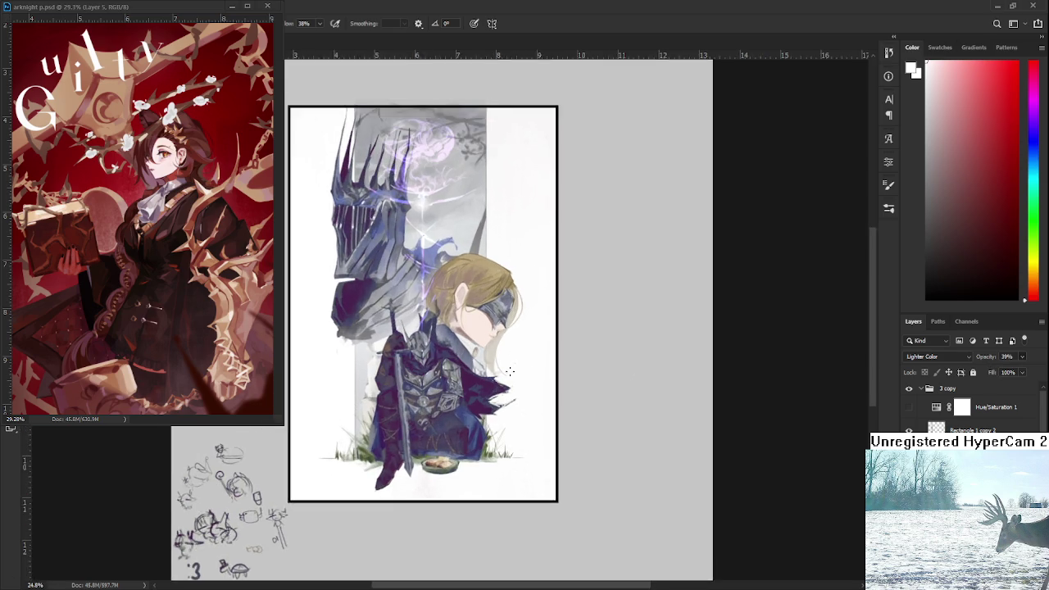
scroll(528, 374, up, 1)
scroll(533, 382, up, 1)
scroll(537, 390, up, 2)
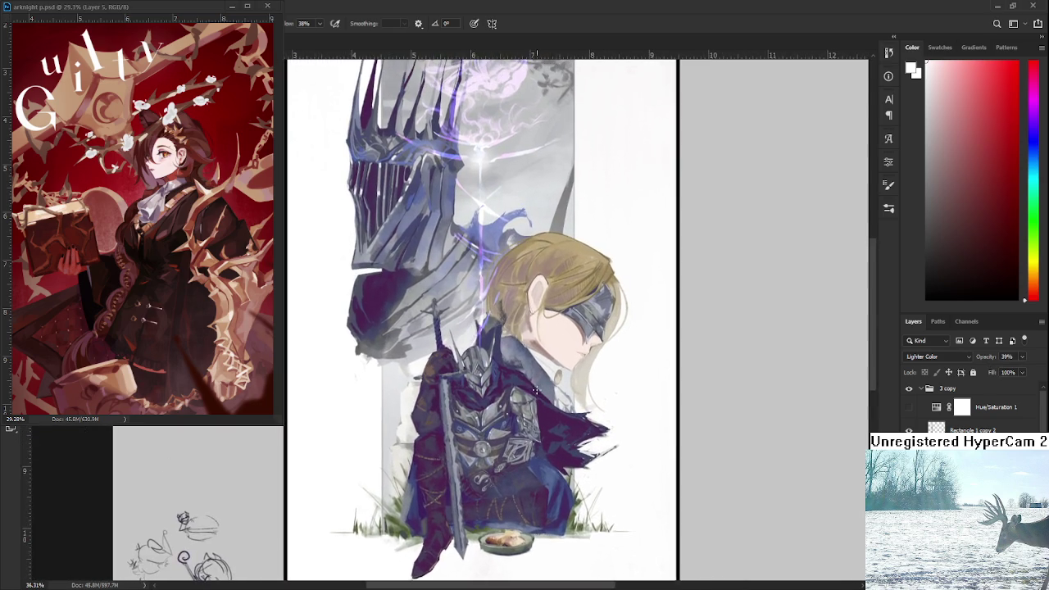
scroll(537, 391, down, 1)
mouse_move(1010, 366)
mouse_down()
mouse_move(1018, 369)
mouse_move(990, 368)
mouse_up()
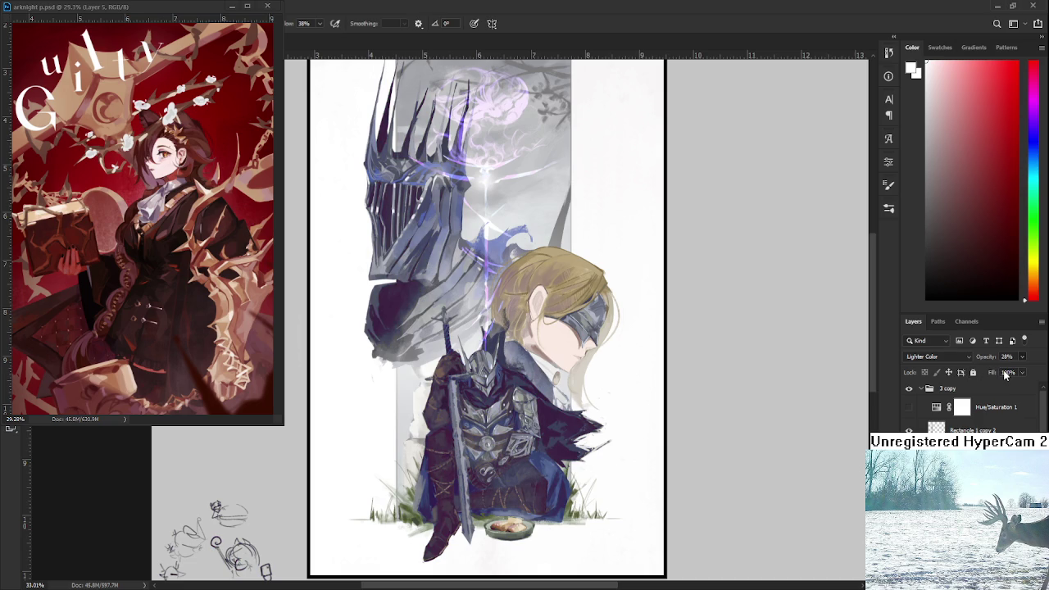
drag(1004, 371, 1001, 376)
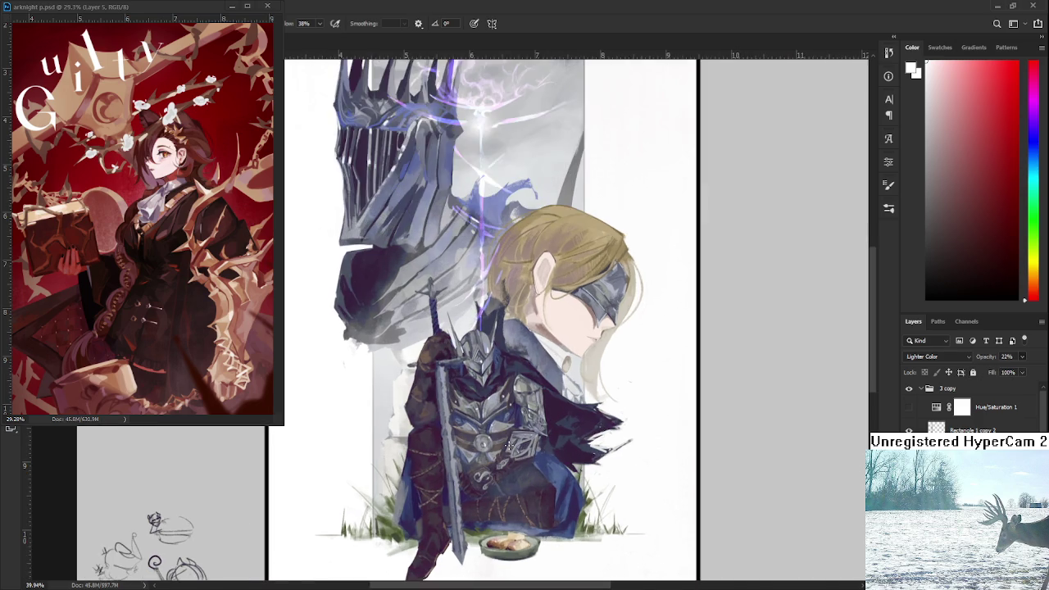
click(908, 409)
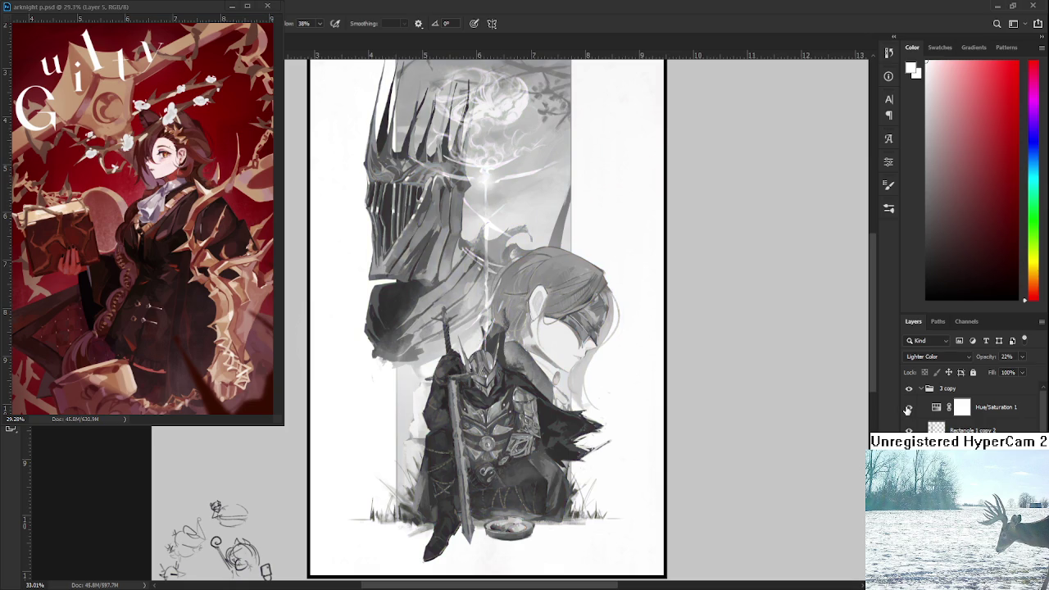
click(908, 409)
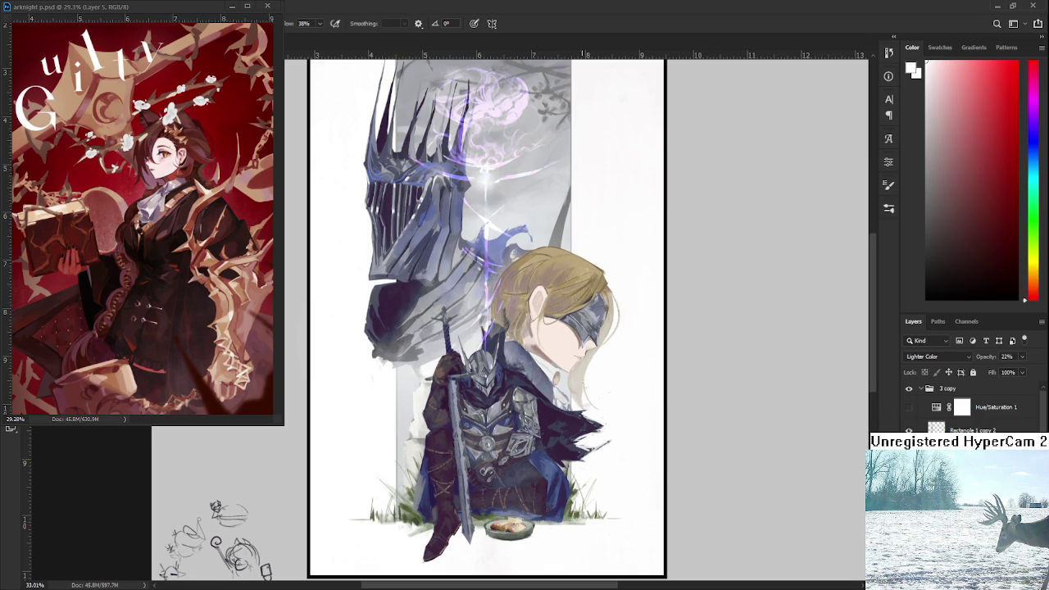
drag(1004, 363, 1028, 362)
Step: Nudge the tint layer's opacity between 35% and 29%, settling at 30%
key(Up)
key(Down)
key(Down)
key(Down)
key(Up)
scroll(601, 324, down, 2)
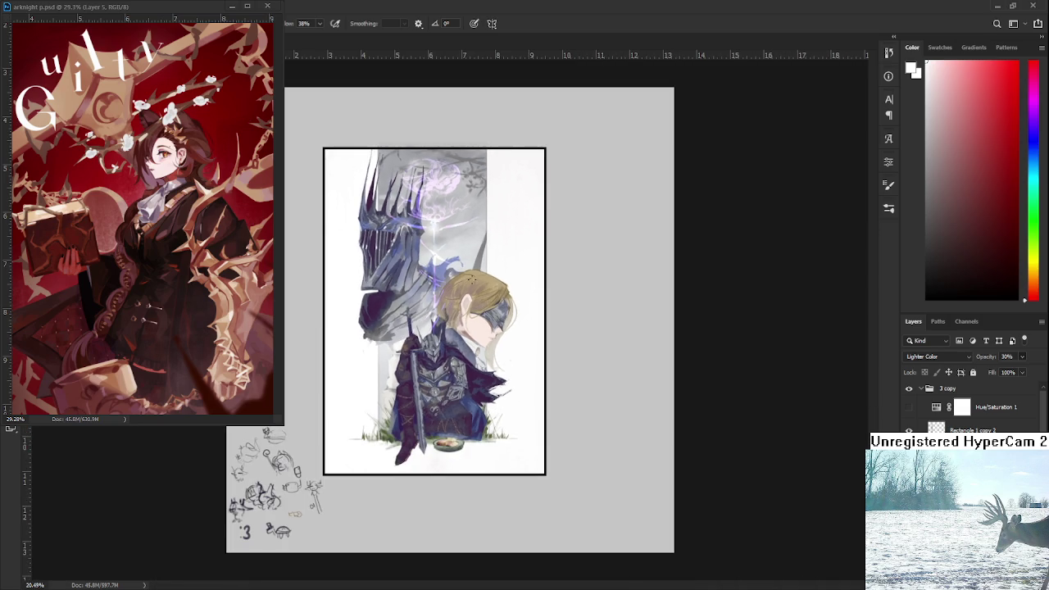
scroll(574, 305, up, 1)
scroll(508, 290, up, 1)
scroll(450, 280, up, 1)
scroll(450, 280, down, 1)
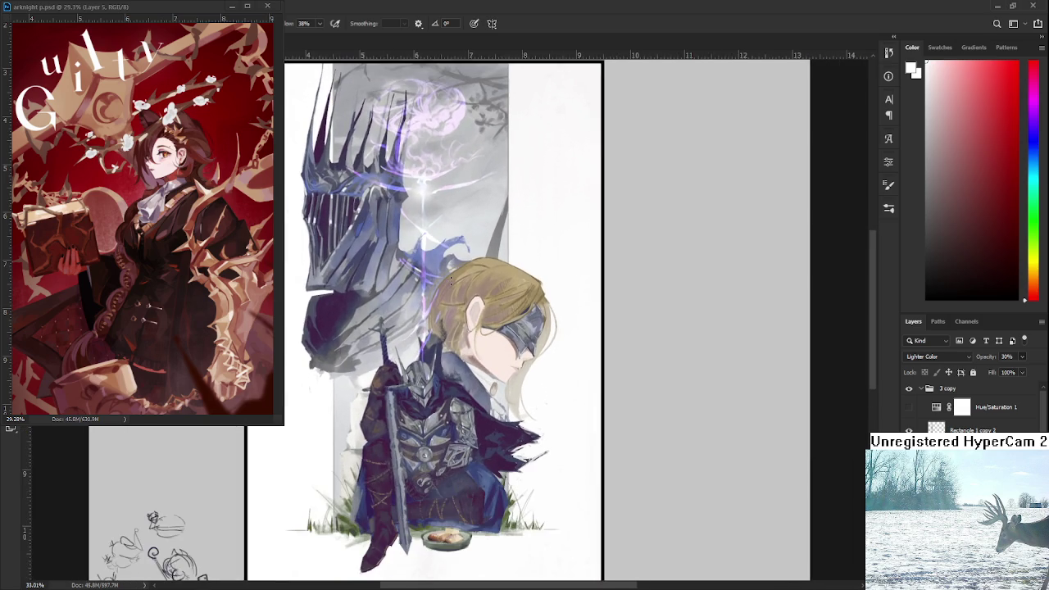
scroll(450, 279, down, 1)
scroll(450, 280, up, 1)
scroll(450, 279, down, 1)
scroll(971, 405, down, 2)
scroll(971, 405, down, 2)
scroll(972, 406, down, 2)
scroll(971, 406, down, 2)
scroll(971, 406, down, 2)
scroll(971, 405, down, 2)
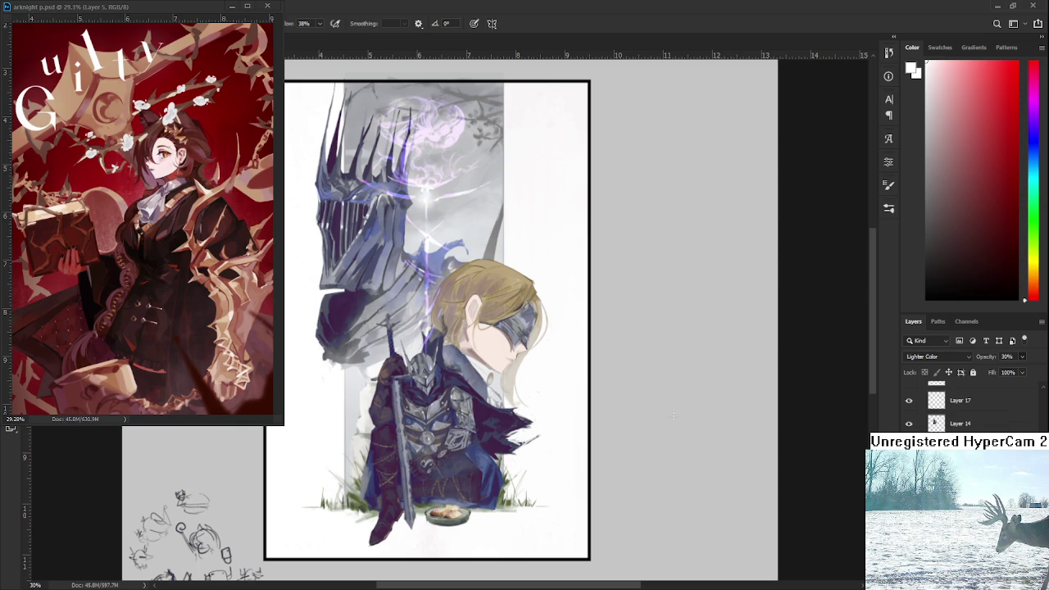
scroll(651, 407, down, 2)
scroll(651, 408, down, 1)
scroll(651, 408, up, 2)
scroll(971, 406, down, 2)
scroll(971, 406, down, 2)
scroll(971, 406, down, 2)
scroll(971, 406, down, 2)
scroll(971, 405, down, 2)
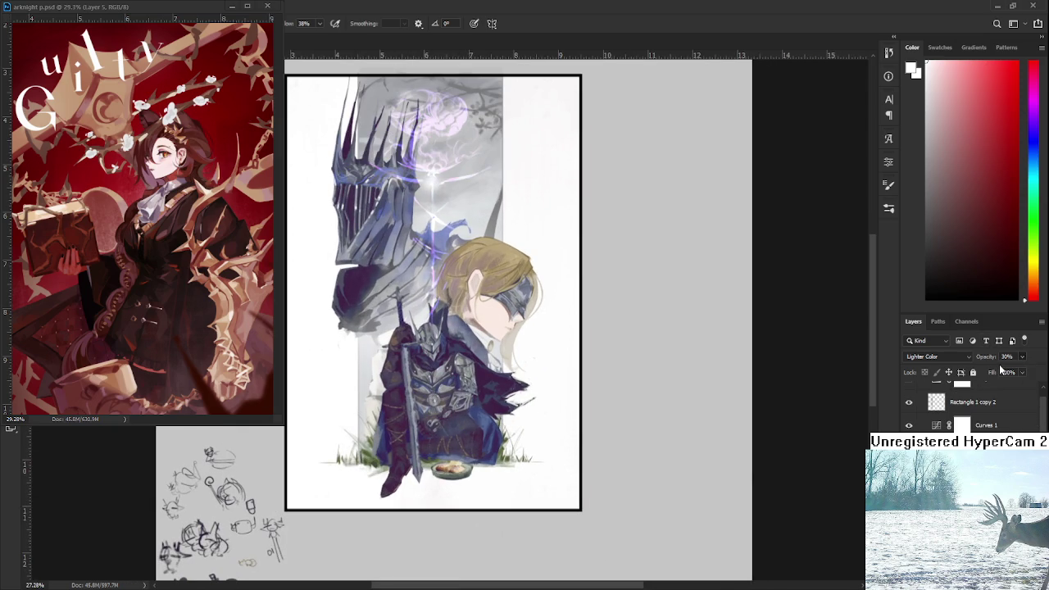
Step: Lower the Lighter Color layer's opacity to 18%, then further to about 15%
key(1)
key(8)
key(1)
key(4)
scroll(504, 362, down, 2)
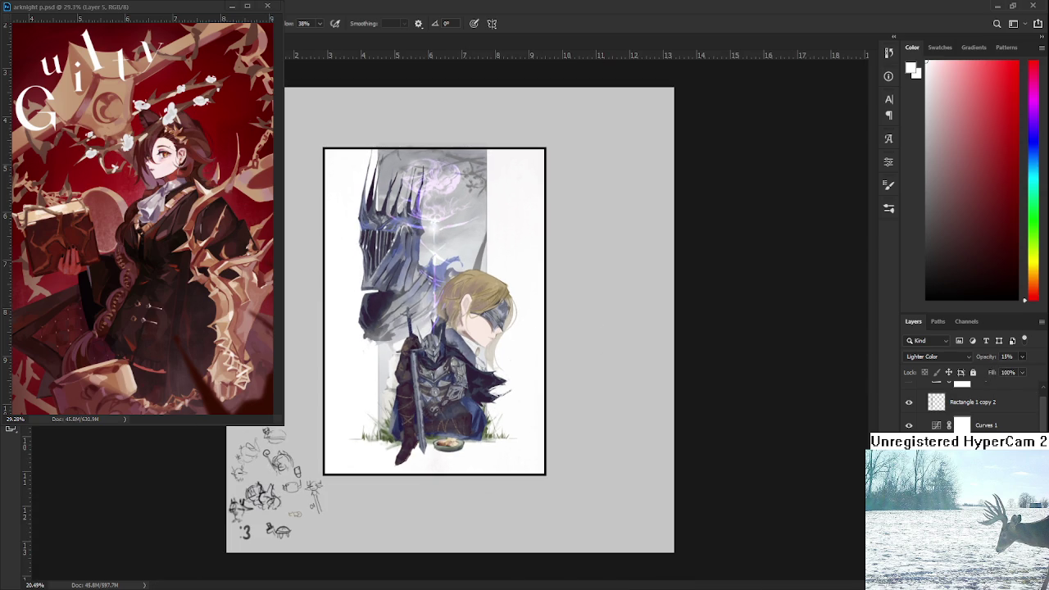
scroll(434, 295, up, 2)
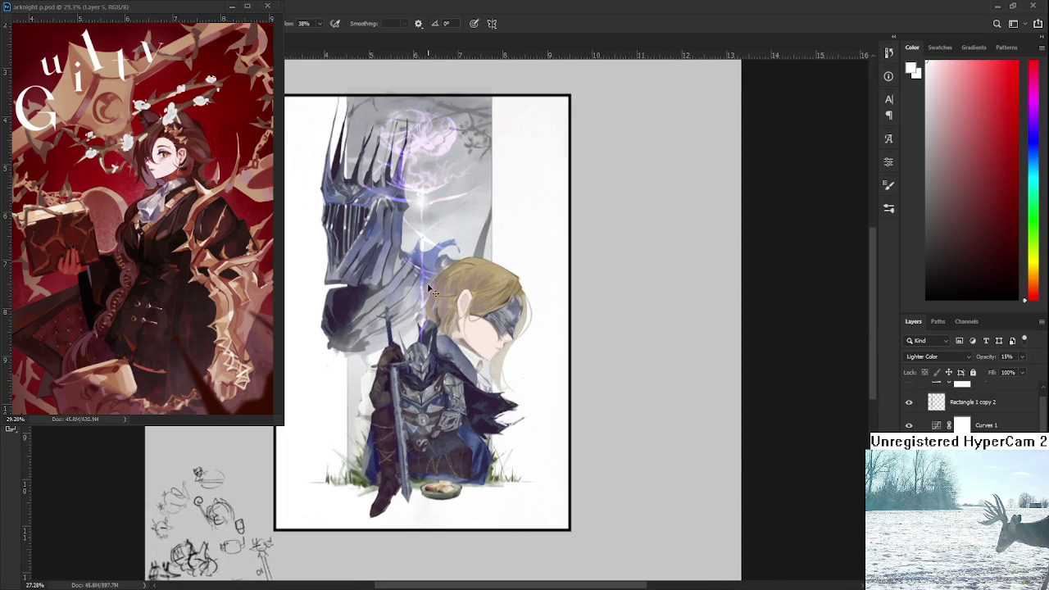
scroll(434, 295, up, 1)
scroll(971, 401, down, 1)
scroll(971, 402, down, 2)
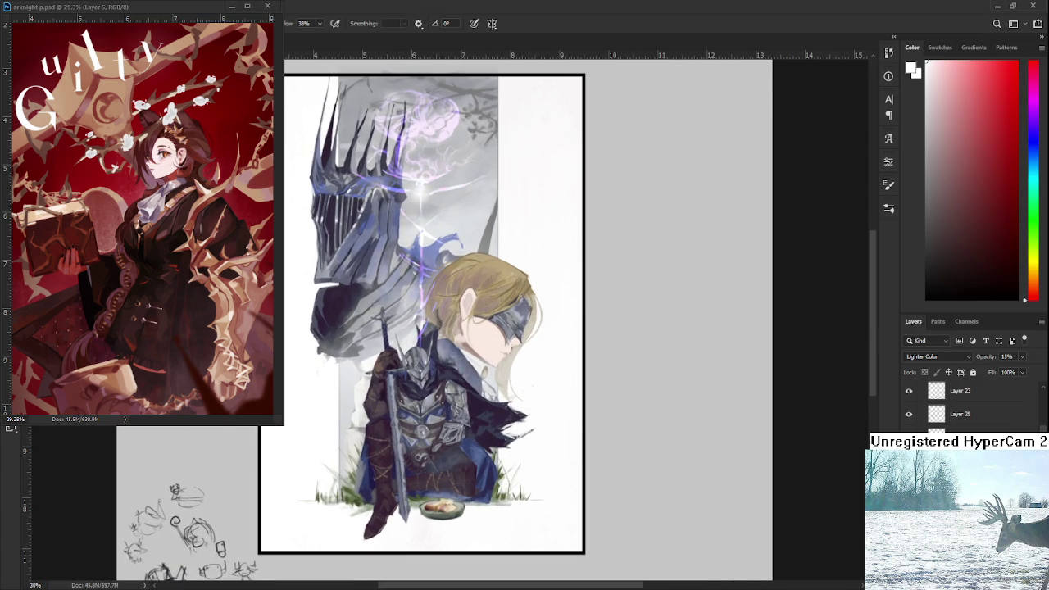
scroll(972, 406, down, 2)
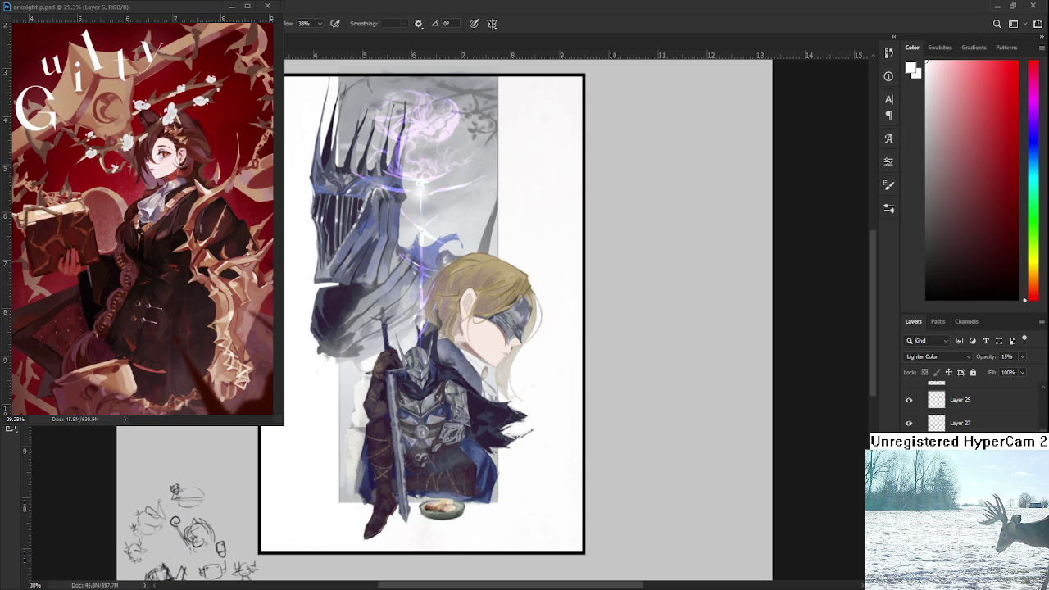
Step: Undo twice to restore the grass strokes and the purple lightning glow over the moon
key(ctrl+z)
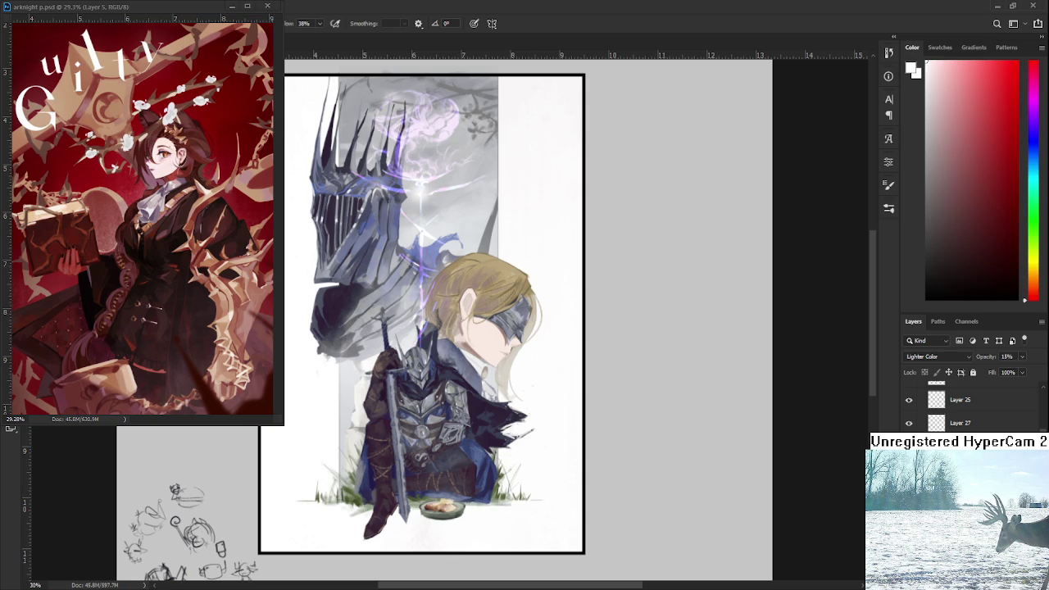
scroll(971, 406, down, 1)
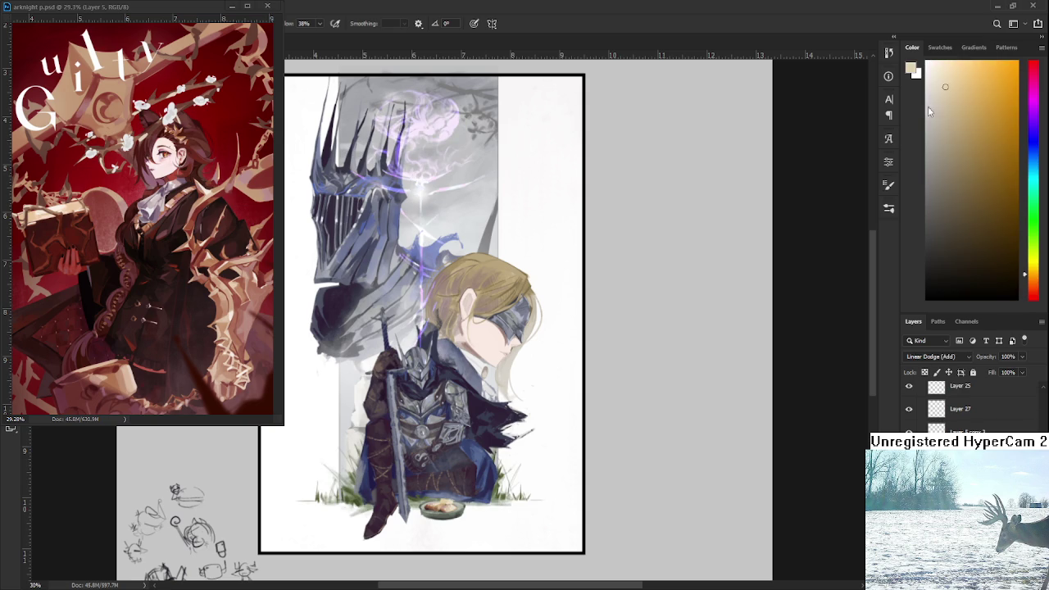
key(ctrl+z)
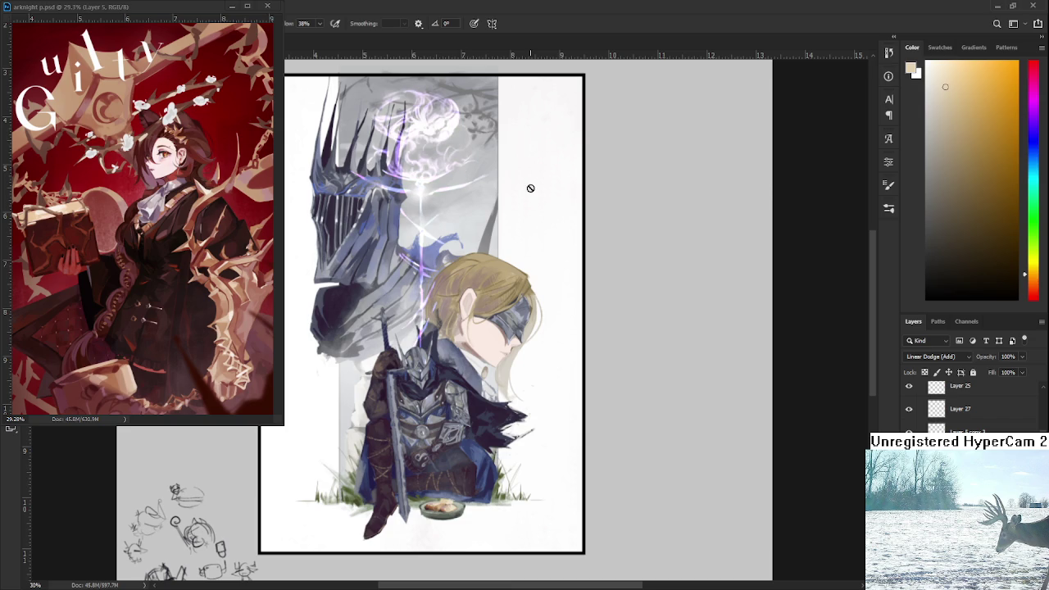
scroll(475, 254, down, 2)
scroll(436, 213, up, 2)
scroll(436, 213, up, 2)
scroll(436, 213, down, 1)
scroll(431, 211, down, 1)
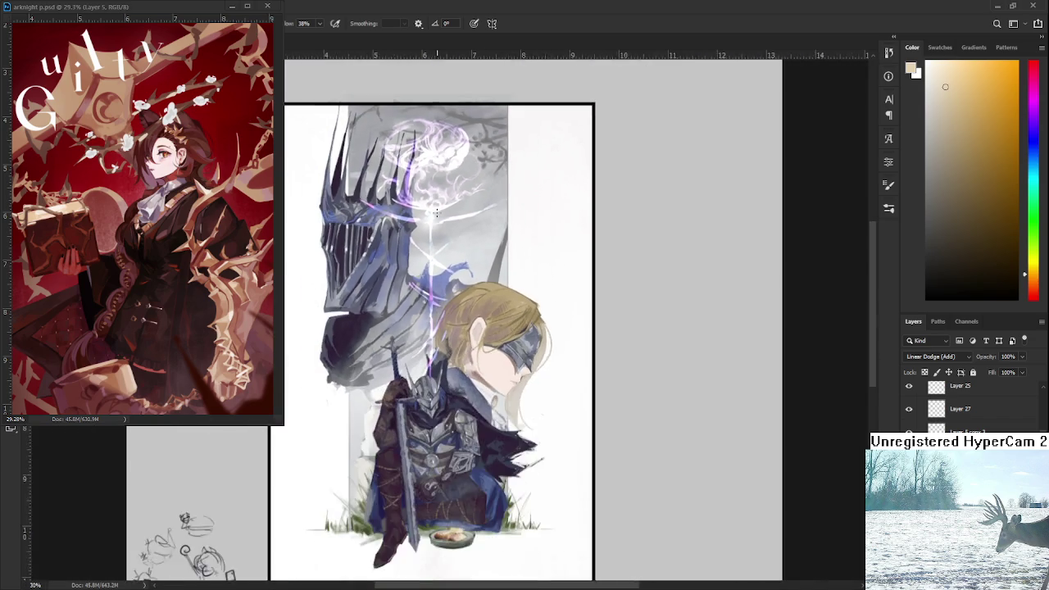
scroll(432, 211, down, 1)
Step: Hide and re-show the Linear Dodge (Add) glow layer to compare the moon's glow
key(ctrl+comma)
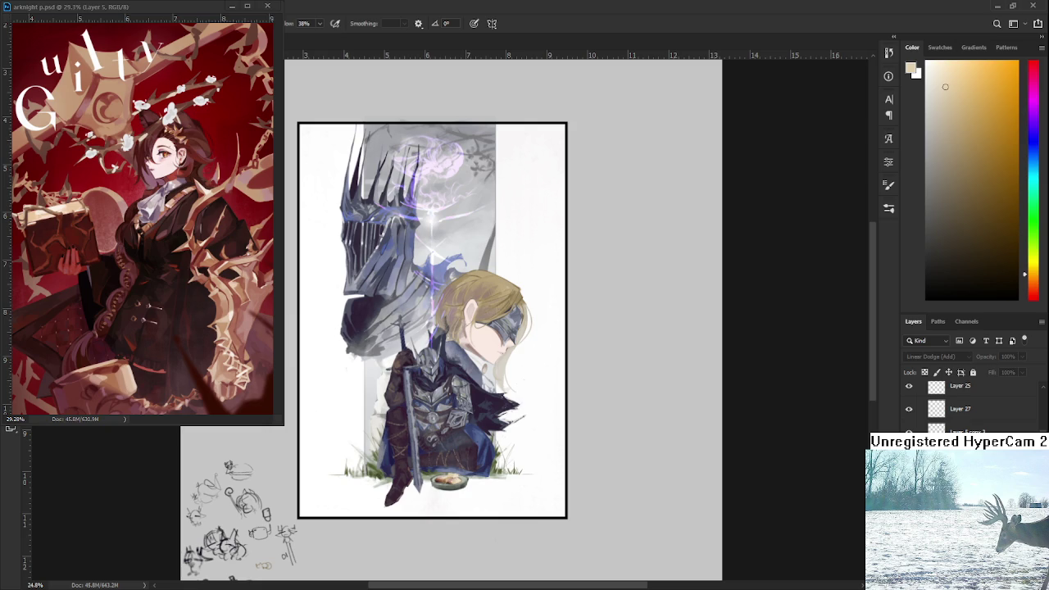
key(ctrl+comma)
scroll(407, 227, up, 1)
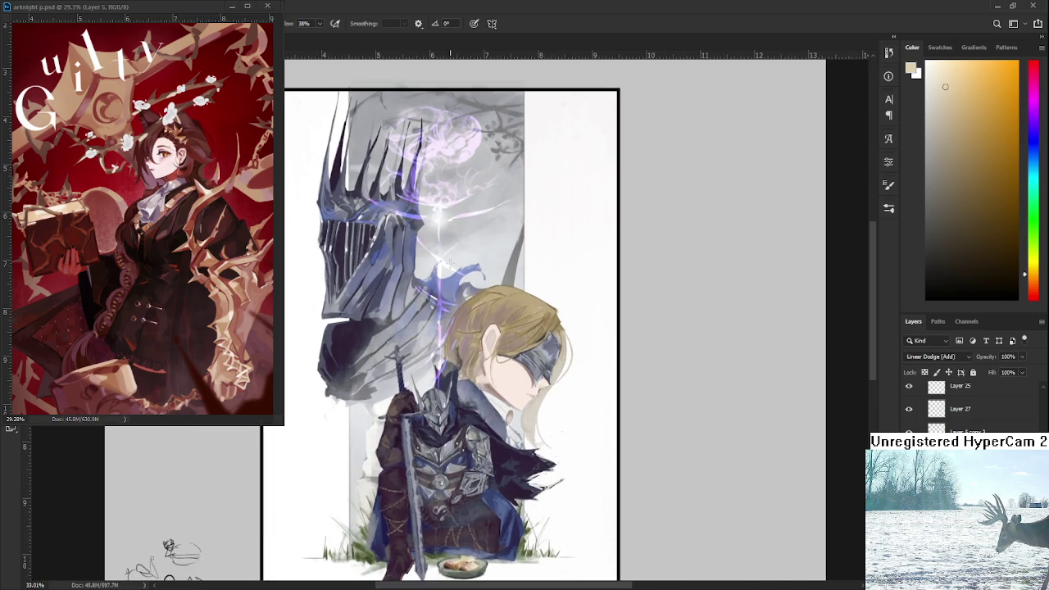
scroll(447, 263, down, 1)
scroll(545, 311, down, 1)
scroll(545, 311, down, 1)
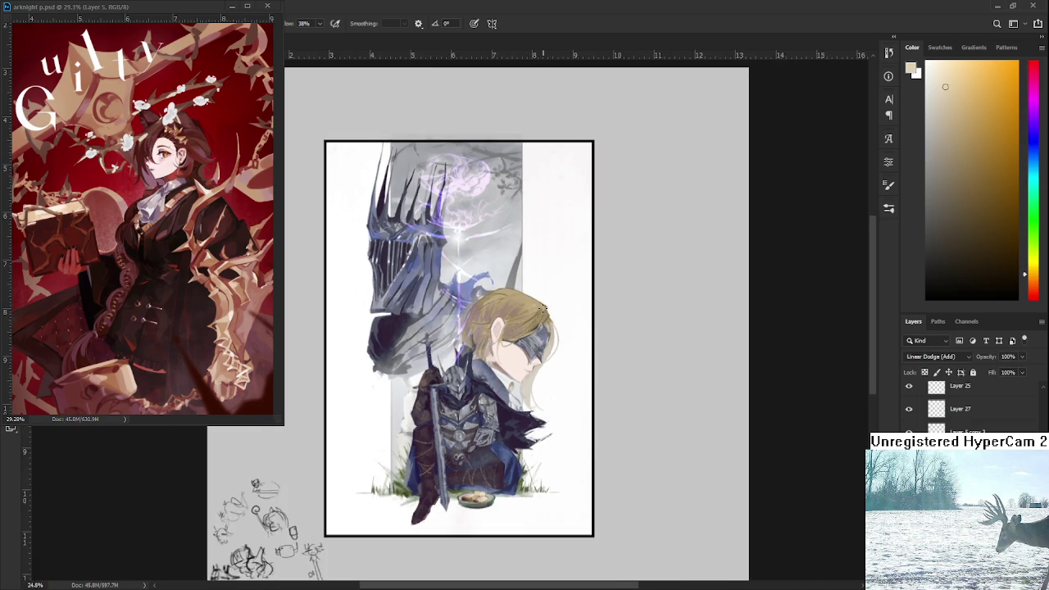
scroll(543, 308, down, 1)
scroll(543, 308, down, 1)
scroll(543, 299, up, 3)
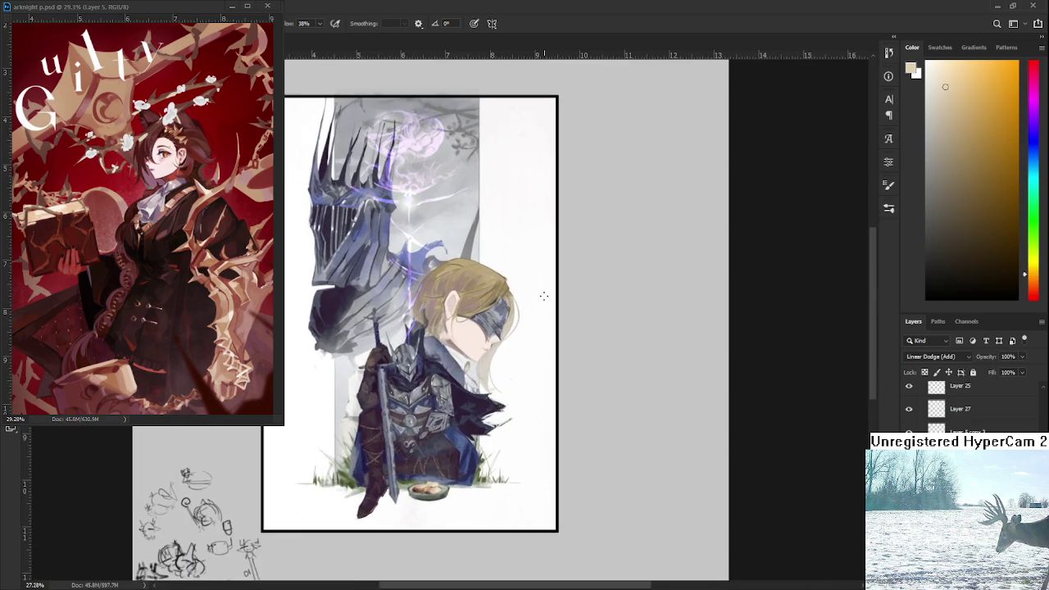
scroll(544, 296, up, 1)
scroll(496, 308, down, 1)
scroll(496, 308, down, 1)
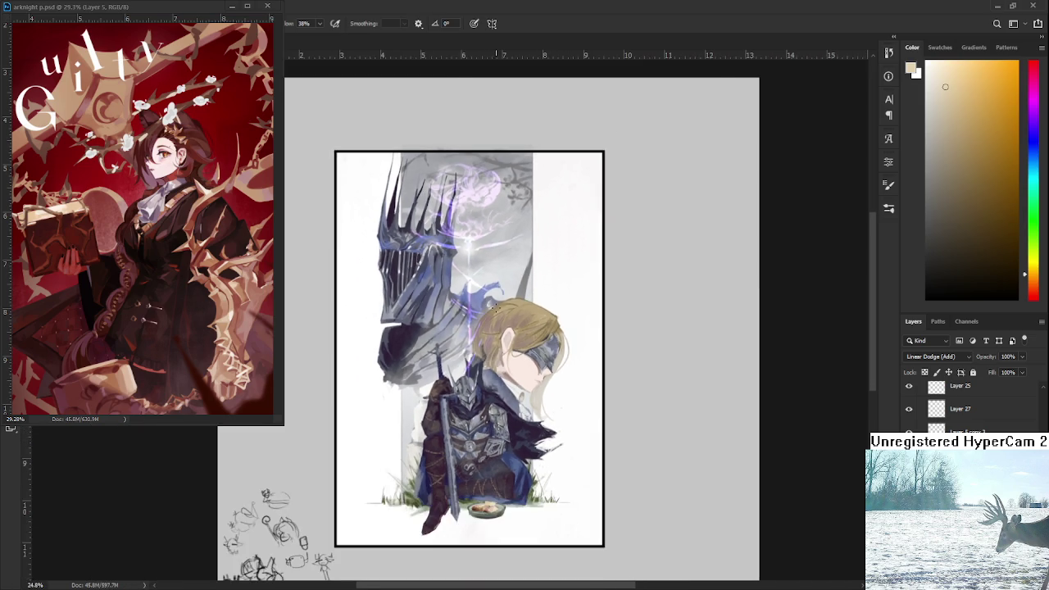
scroll(496, 309, down, 1)
scroll(484, 324, up, 1)
scroll(471, 341, down, 1)
scroll(467, 344, up, 1)
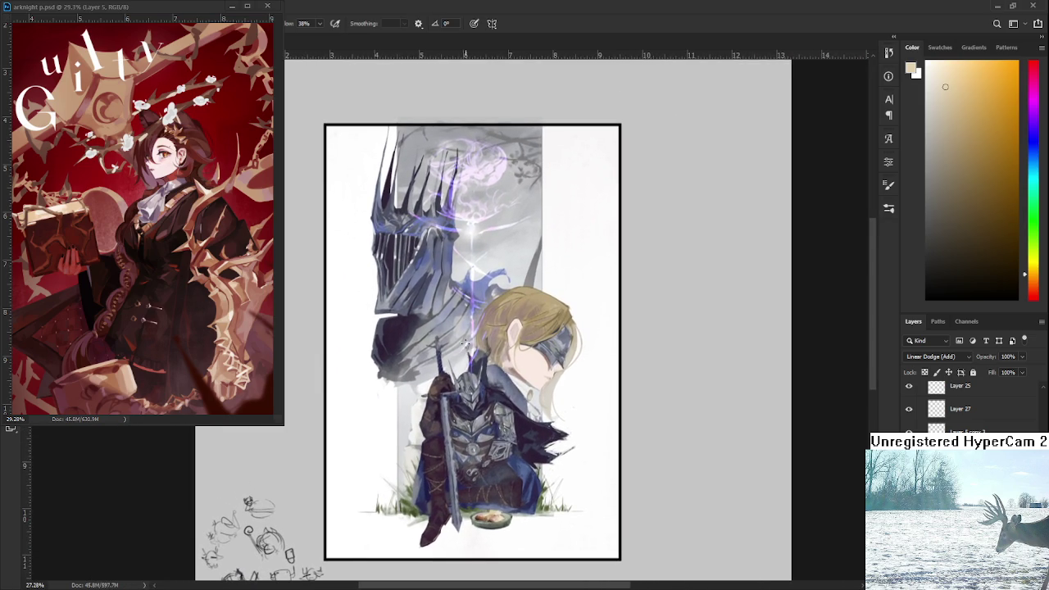
scroll(428, 269, down, 1)
scroll(428, 269, up, 1)
scroll(601, 345, down, 2)
scroll(601, 345, down, 2)
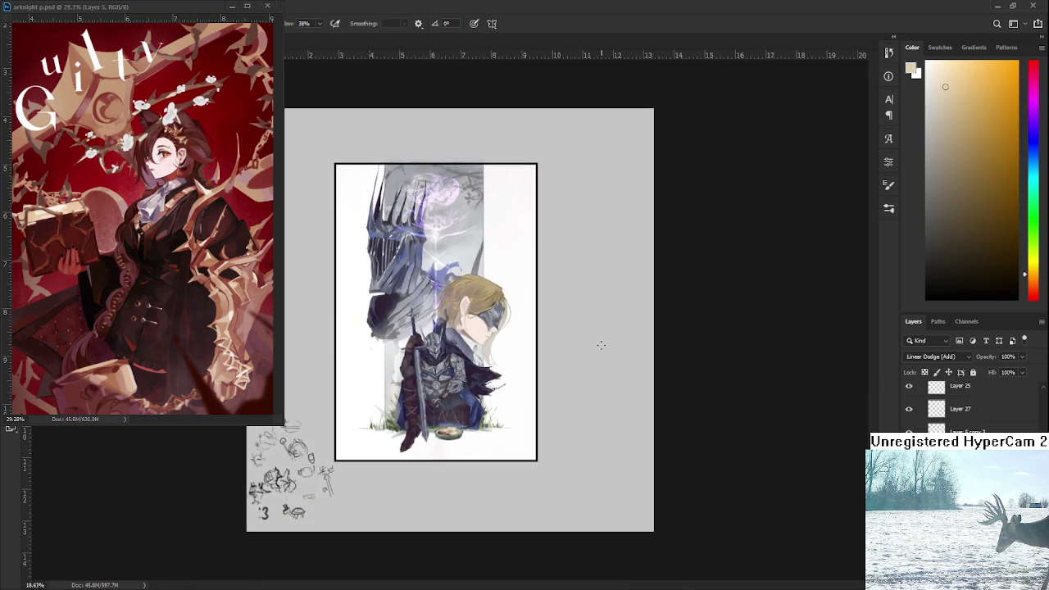
scroll(601, 345, down, 2)
scroll(450, 319, up, 2)
scroll(450, 319, up, 1)
scroll(450, 319, down, 1)
scroll(472, 241, up, 2)
scroll(394, 300, up, 1)
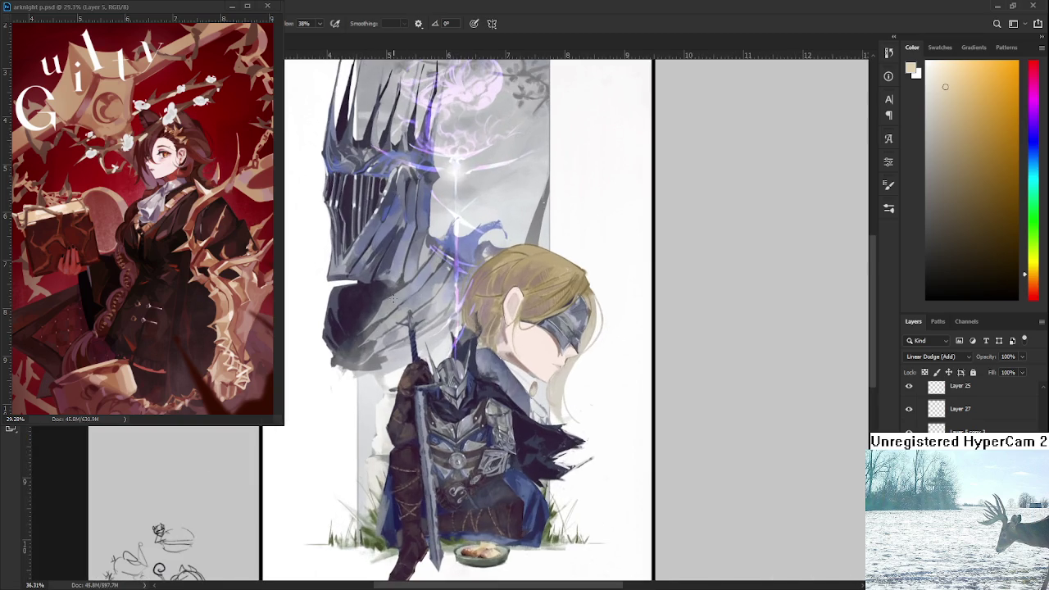
scroll(395, 299, down, 1)
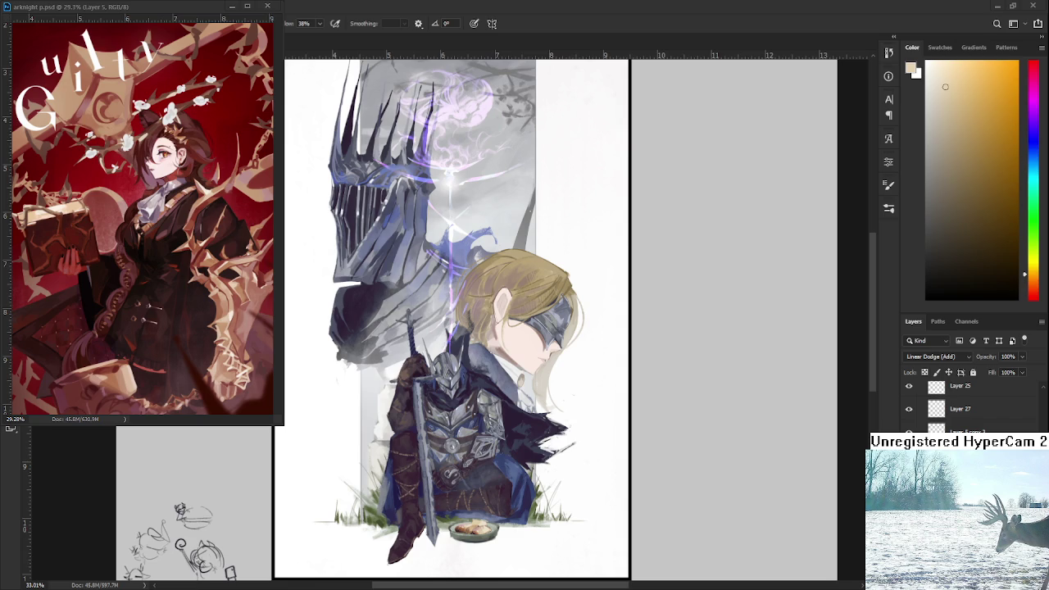
scroll(381, 302, down, 2)
scroll(381, 301, down, 1)
scroll(381, 301, down, 1)
scroll(381, 301, up, 1)
scroll(381, 302, up, 1)
scroll(381, 301, up, 1)
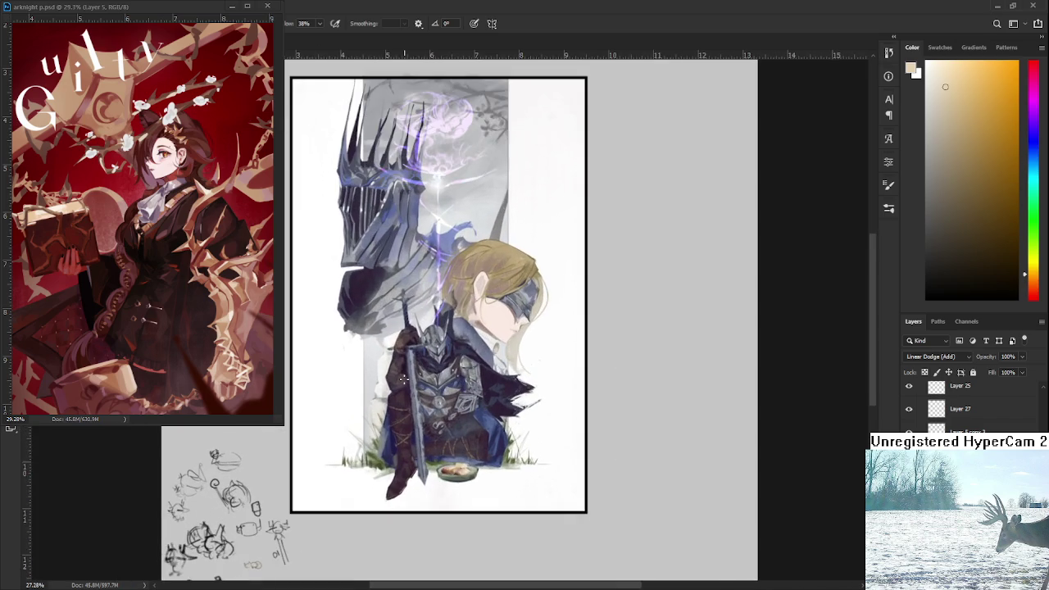
scroll(392, 374, up, 1)
scroll(447, 432, up, 1)
scroll(967, 405, up, 1)
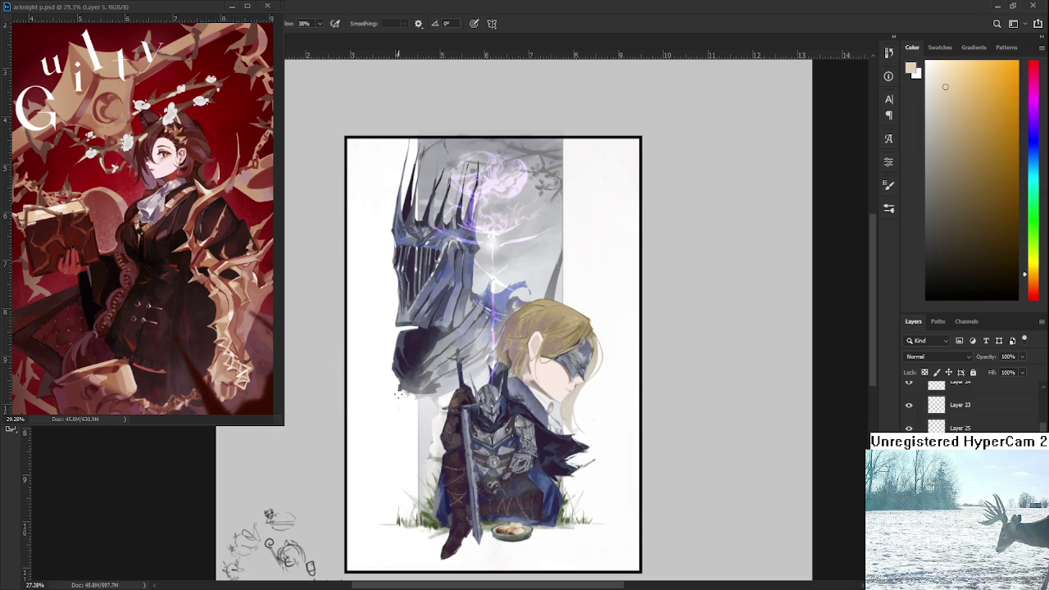
Step: Sample a grey and paint thin grey strokes down the knight's left side and beside the blond hair
alt+click(398, 379)
mouse_move(407, 392)
mouse_down()
mouse_move(407, 515)
mouse_move(343, 344)
mouse_up()
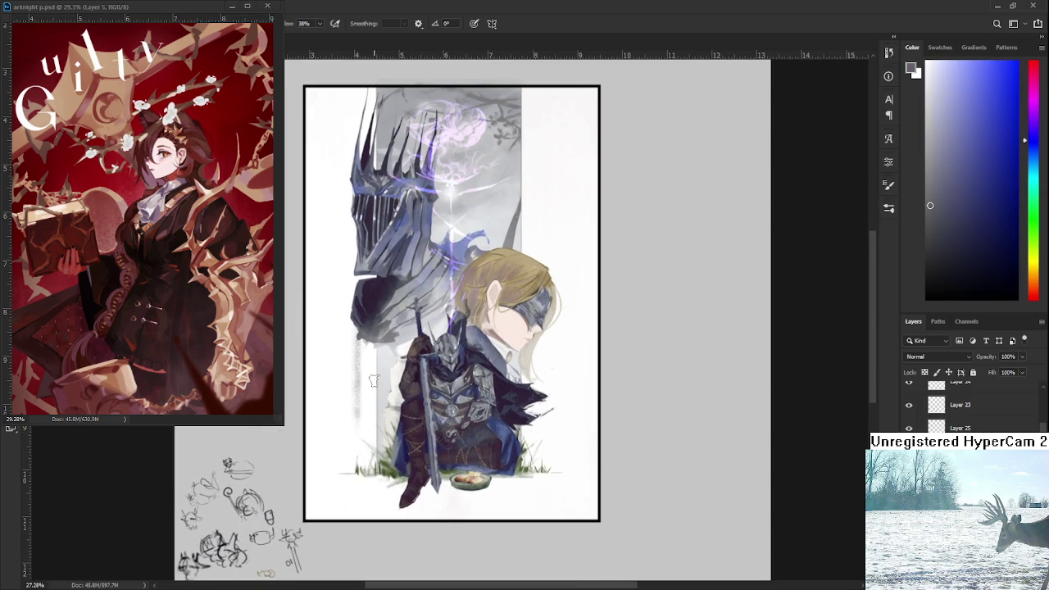
drag(358, 297, 357, 410)
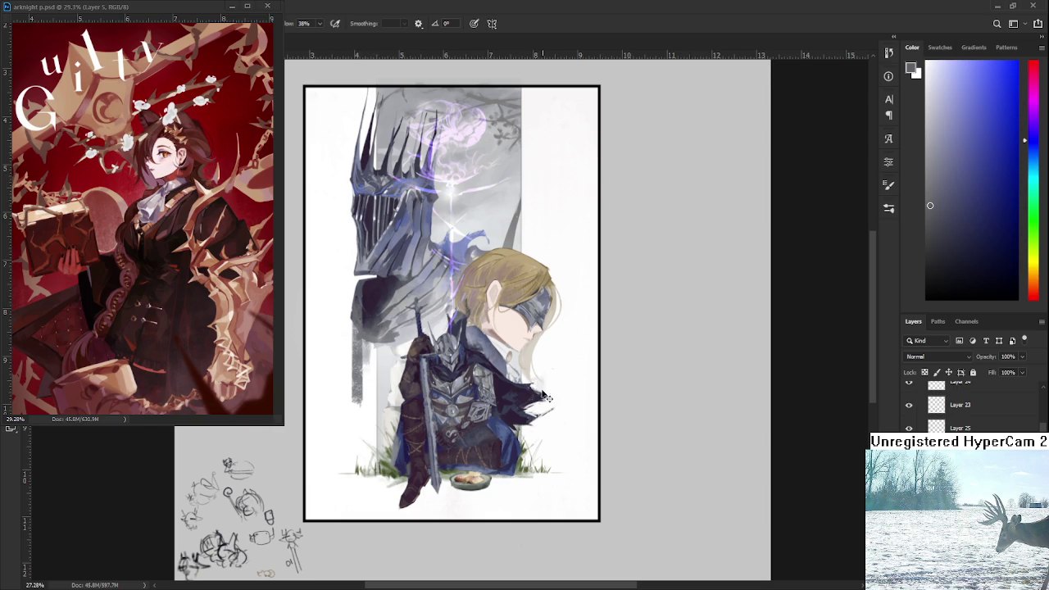
drag(536, 357, 535, 459)
scroll(422, 357, down, 2)
scroll(423, 357, down, 1)
scroll(423, 356, up, 2)
scroll(423, 356, up, 2)
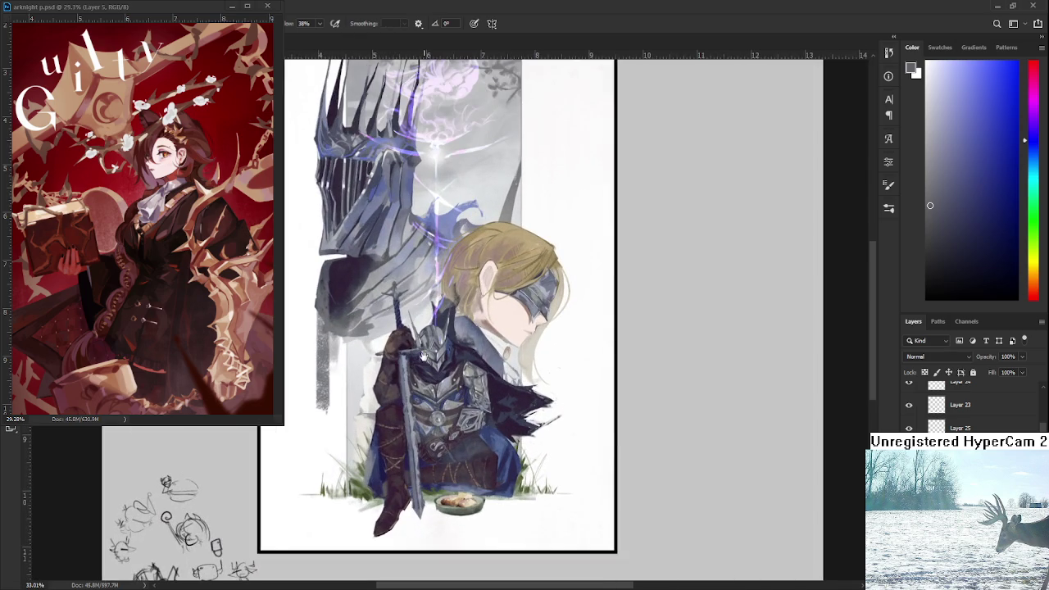
drag(423, 356, 466, 398)
Step: Erase and repaint the left edge of the grey column, then clear the selection
key(e)
mouse_move(360, 374)
mouse_down()
mouse_move(359, 447)
mouse_move(366, 454)
mouse_move(373, 403)
mouse_move(370, 476)
mouse_move(376, 422)
mouse_move(385, 467)
mouse_up()
key(b)
key(e)
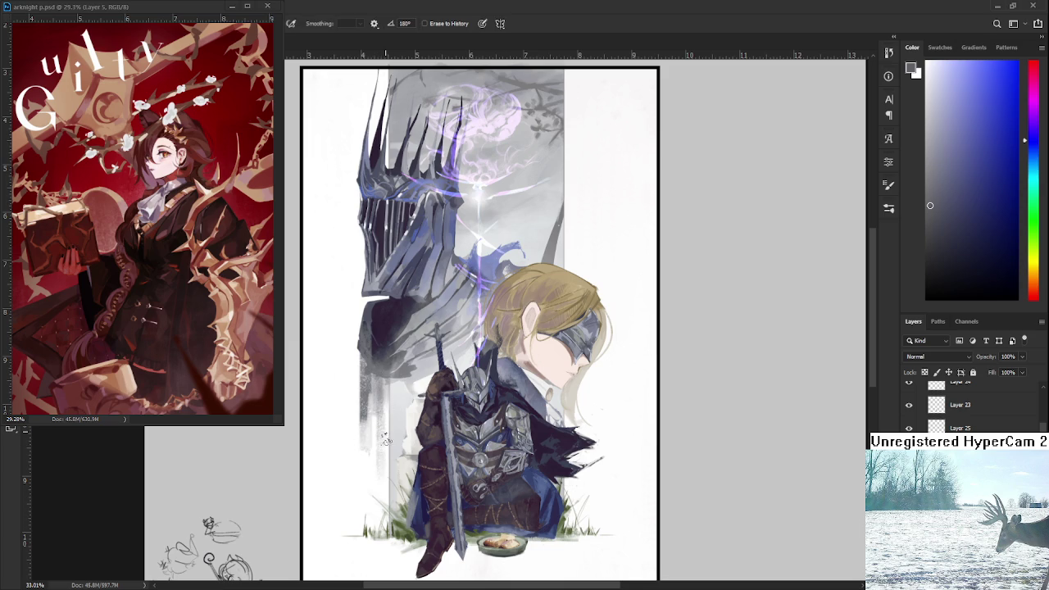
key(b)
drag(382, 380, 377, 464)
key(ctrl+z)
mouse_move(382, 379)
mouse_down()
mouse_move(379, 446)
mouse_move(386, 419)
mouse_up()
key(e)
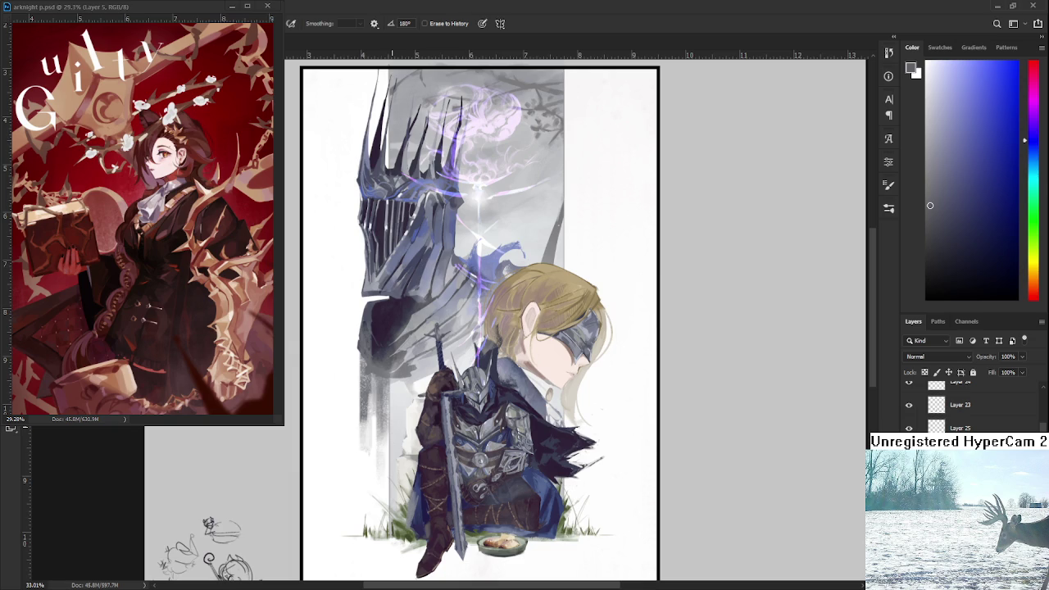
scroll(343, 373, down, 2)
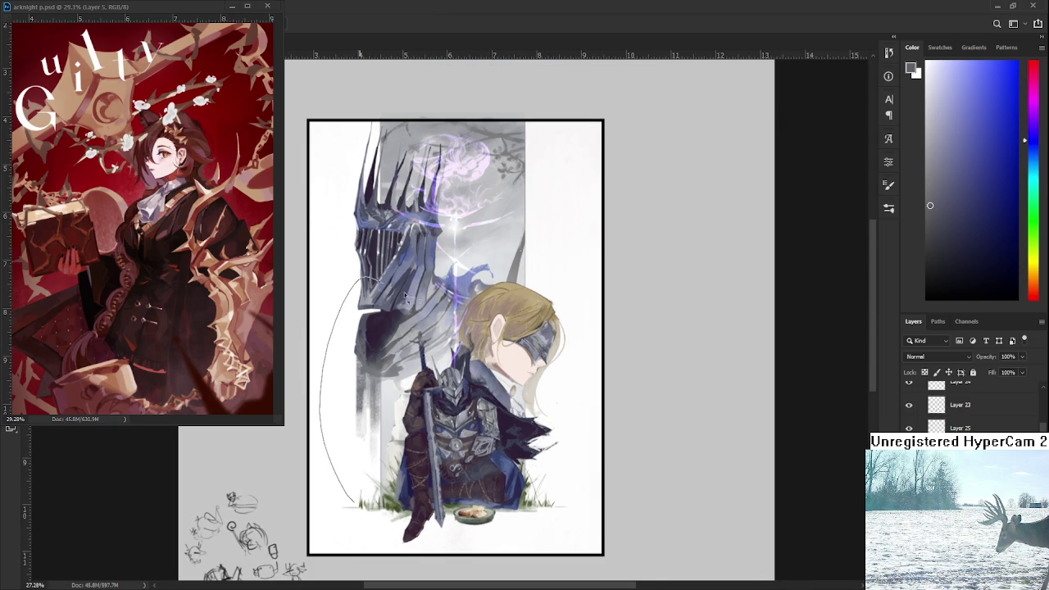
mouse_move(386, 370)
mouse_down()
mouse_move(386, 388)
mouse_move(387, 377)
mouse_up()
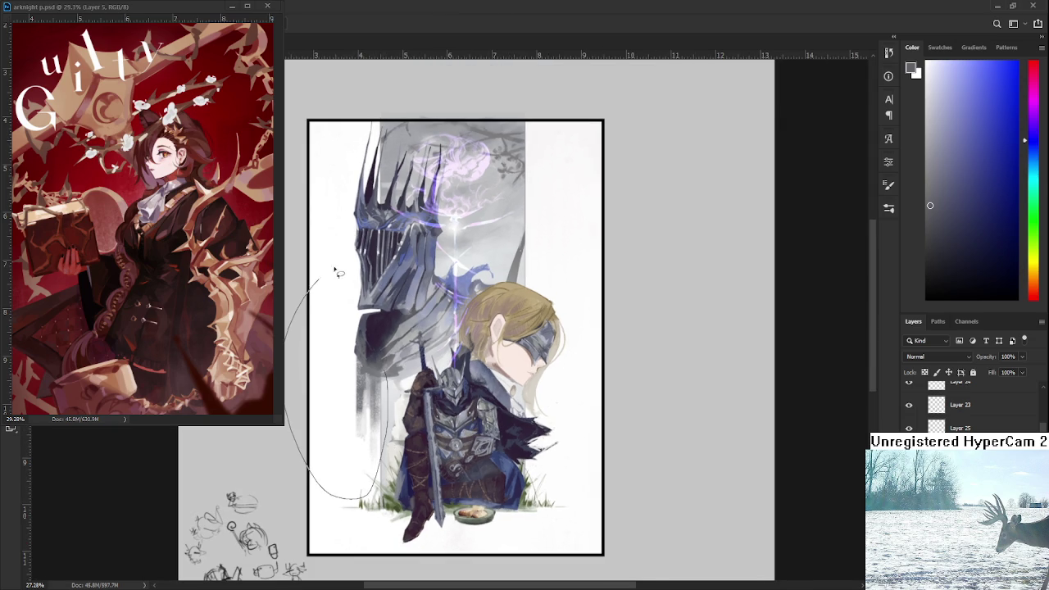
key(ctrl+d)
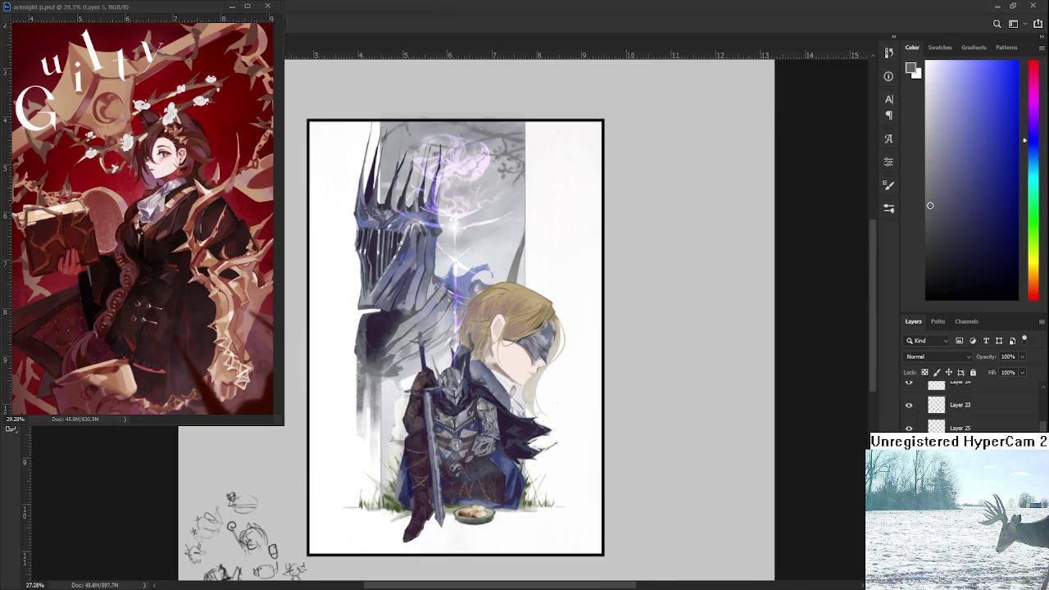
Step: Add a new empty layer and erase some grey shading just left of the knight
key(ctrl+shift+alt+n)
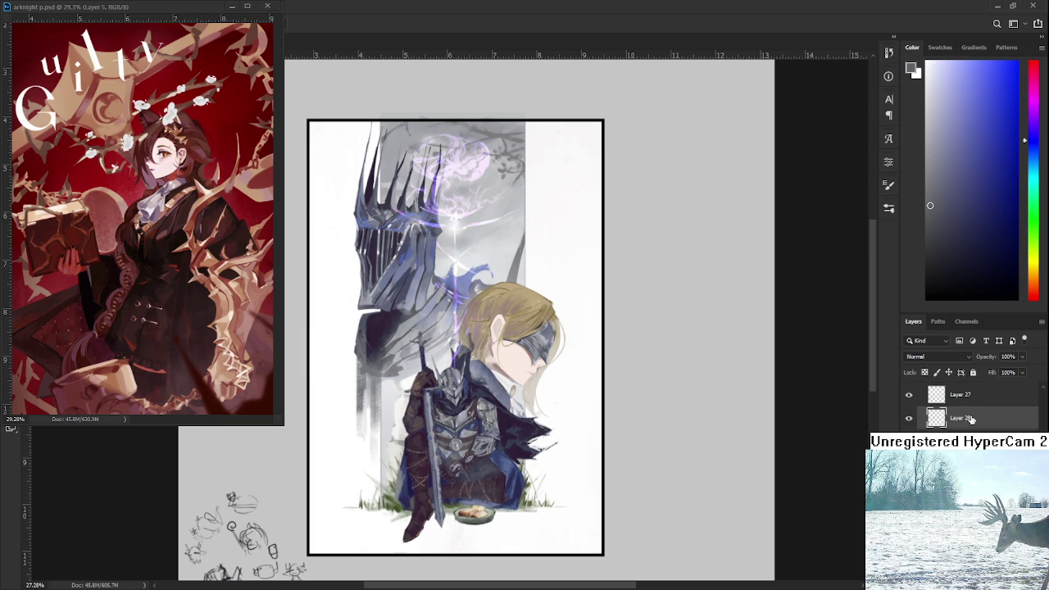
scroll(971, 406, down, 3)
scroll(971, 406, up, 2)
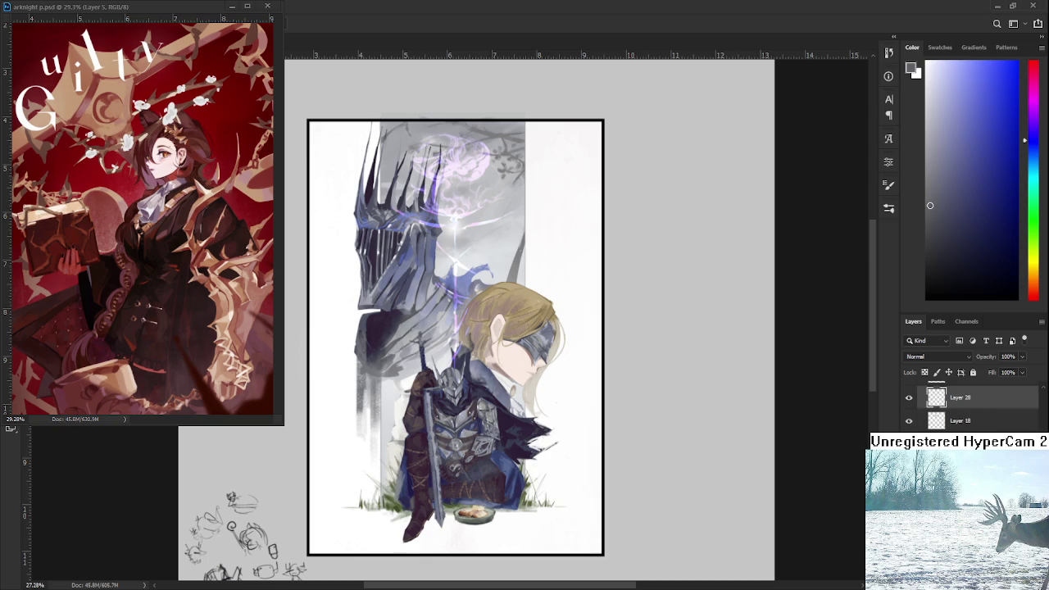
scroll(971, 405, down, 1)
key(b)
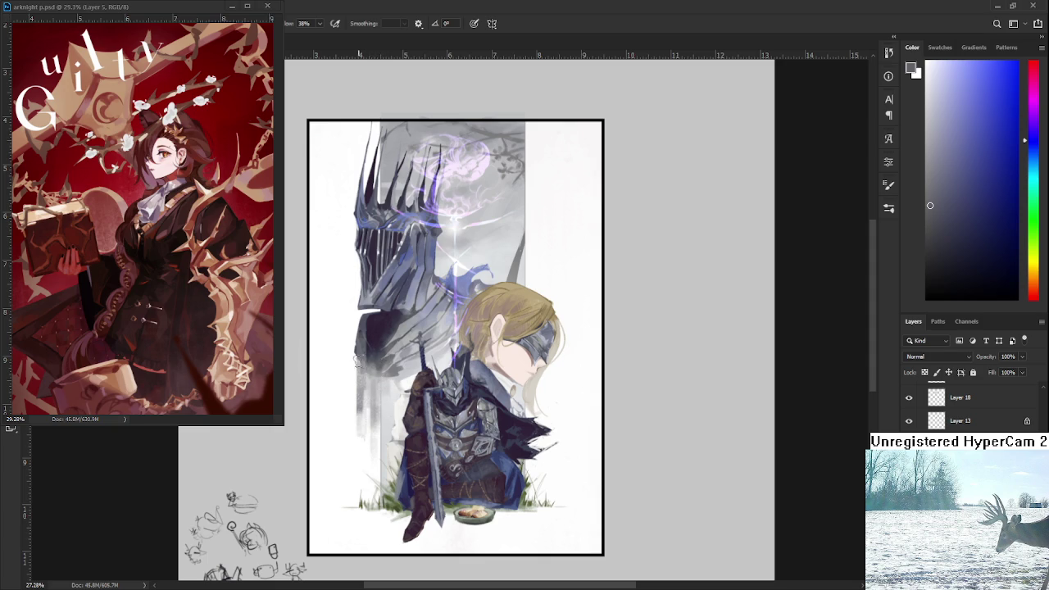
key(e)
drag(350, 369, 352, 375)
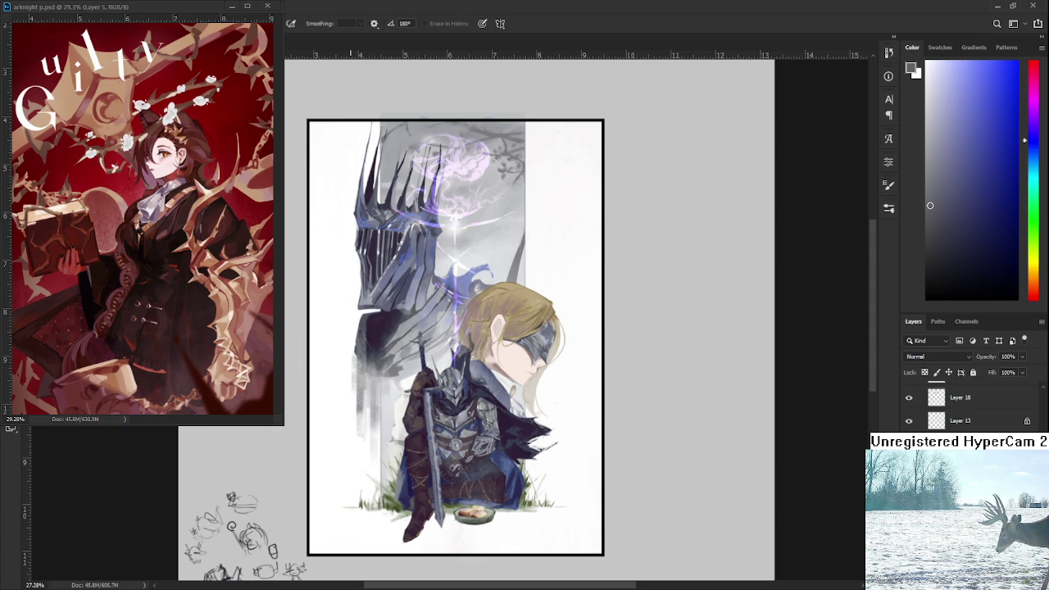
scroll(430, 412, down, 1)
Step: Zoom and pan around the artwork, then bring the night wyl.psd document to the front
scroll(431, 412, down, 1)
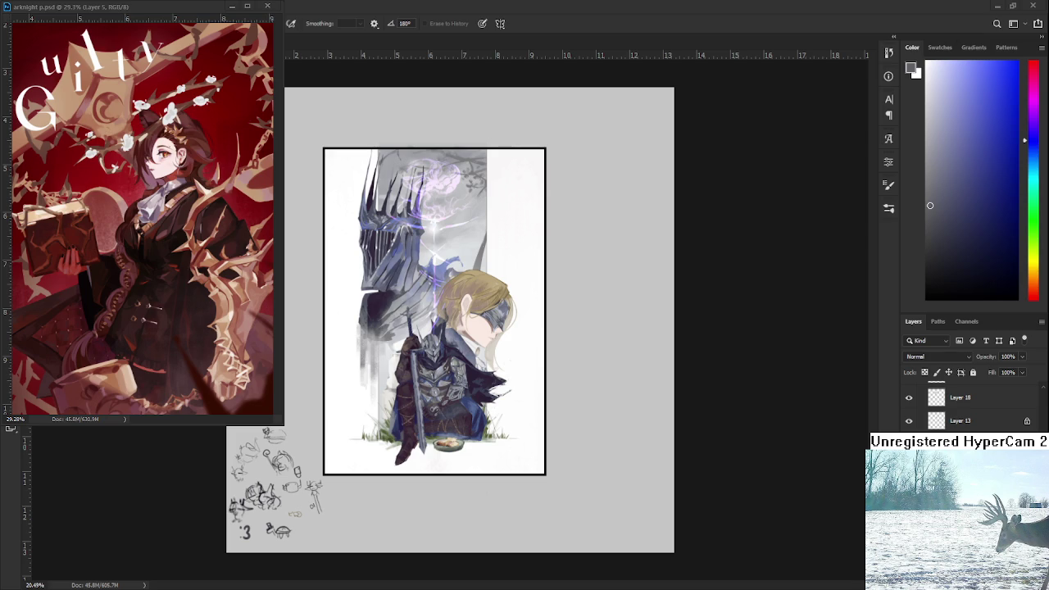
scroll(494, 458, up, 3)
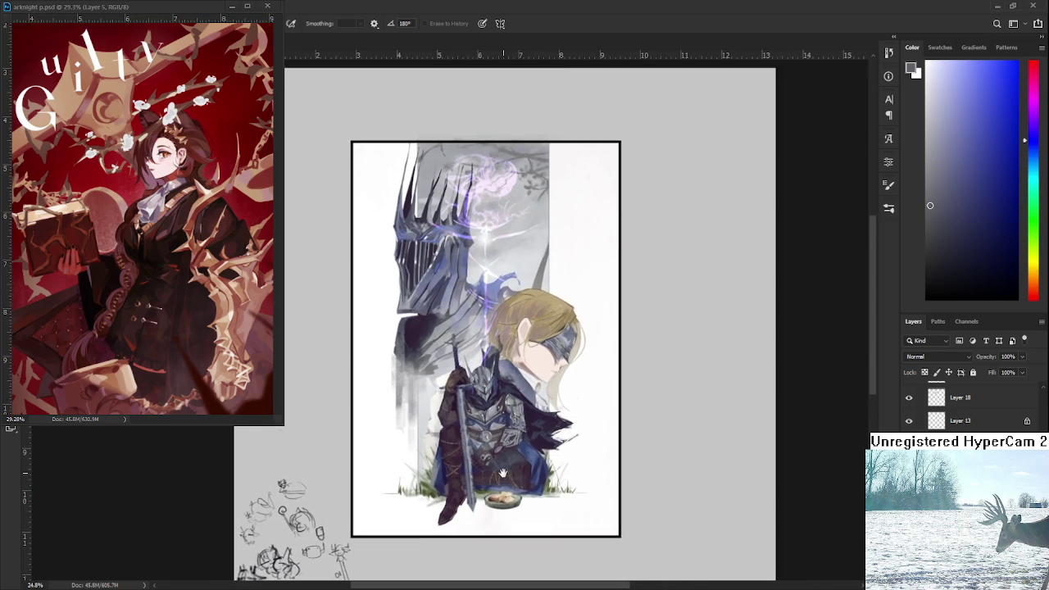
scroll(562, 470, up, 2)
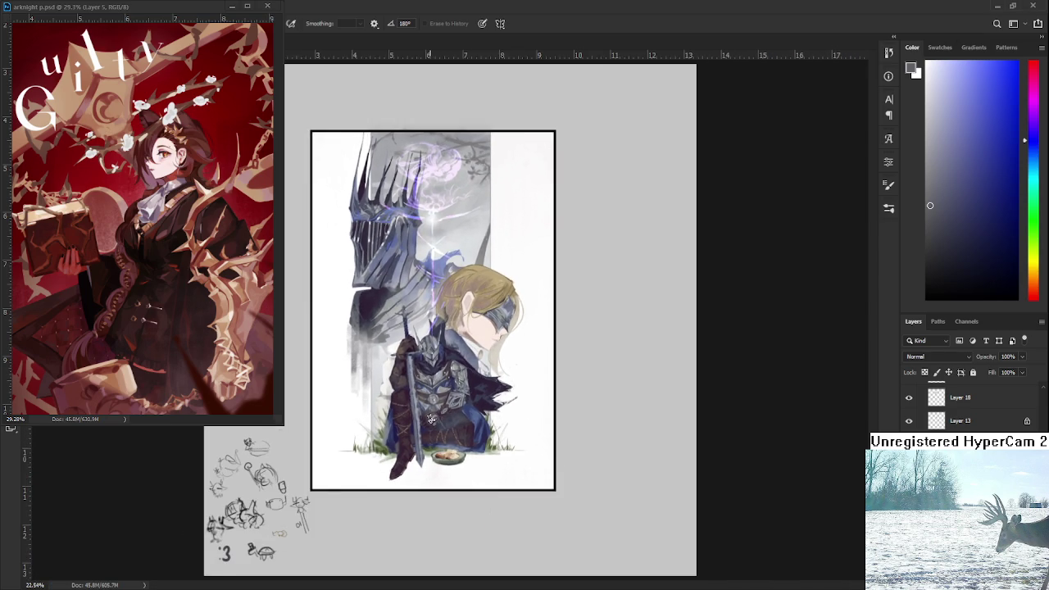
scroll(452, 471, up, 2)
scroll(453, 473, up, 2)
scroll(453, 473, down, 2)
scroll(453, 473, down, 1)
scroll(451, 470, up, 1)
scroll(450, 469, up, 2)
scroll(449, 469, up, 1)
scroll(491, 488, up, 1)
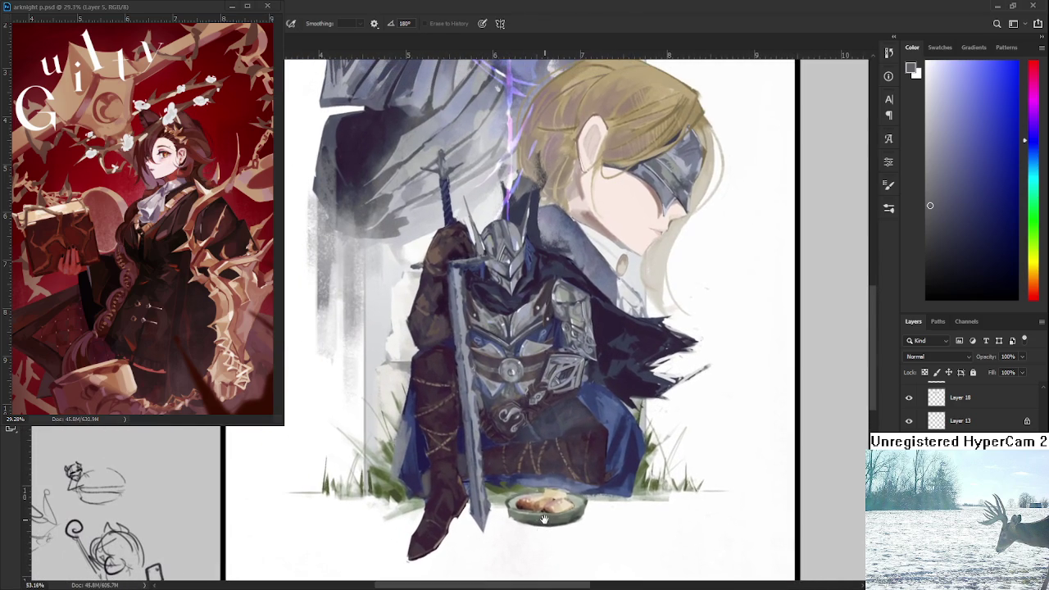
scroll(537, 506, down, 4)
scroll(573, 507, down, 1)
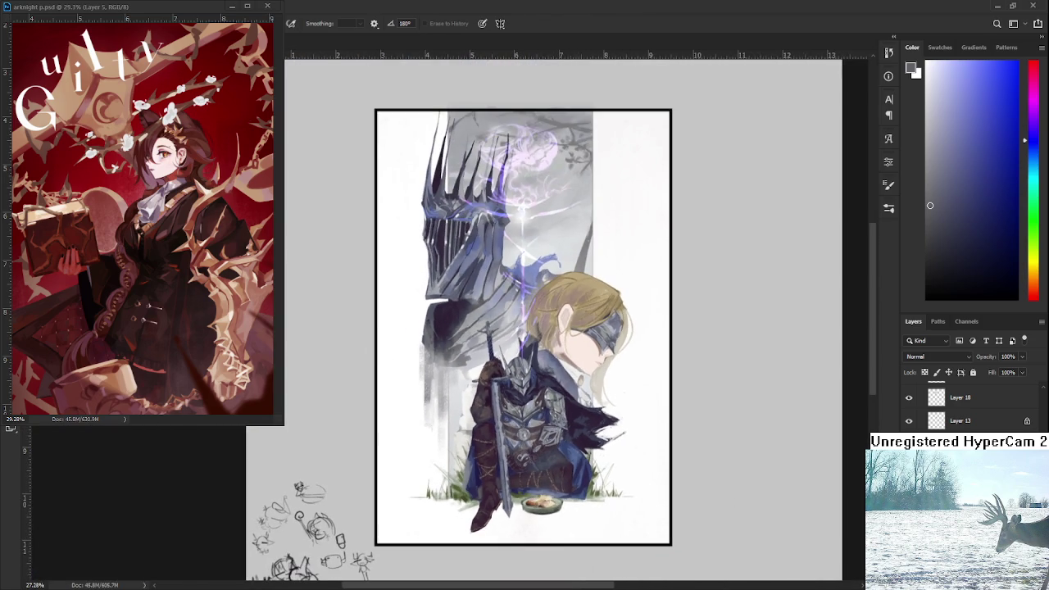
scroll(967, 410, down, 2)
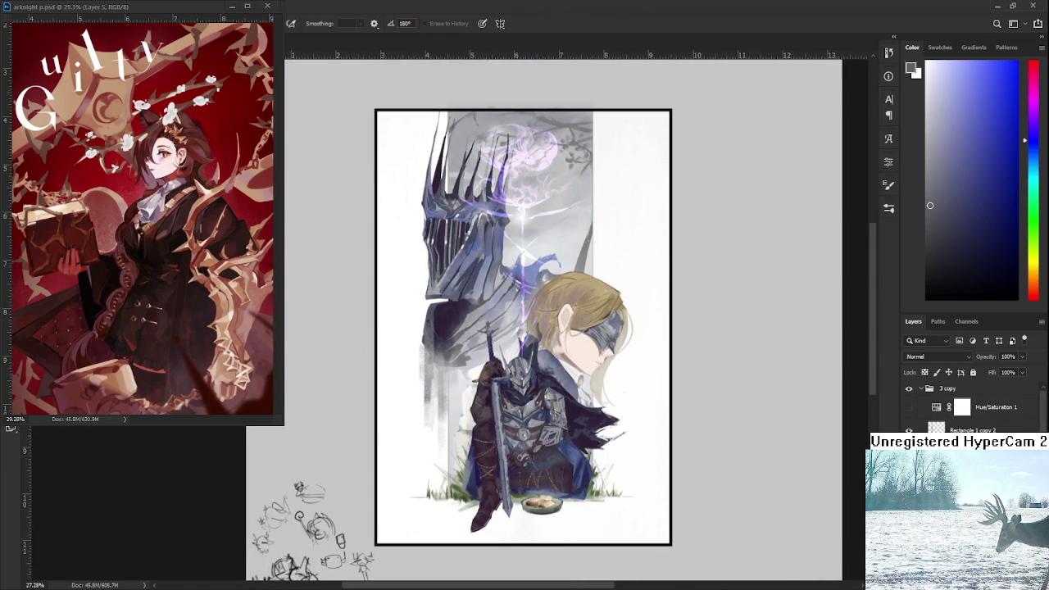
scroll(541, 465, down, 1)
scroll(443, 387, down, 1)
scroll(443, 399, up, 1)
scroll(504, 396, up, 1)
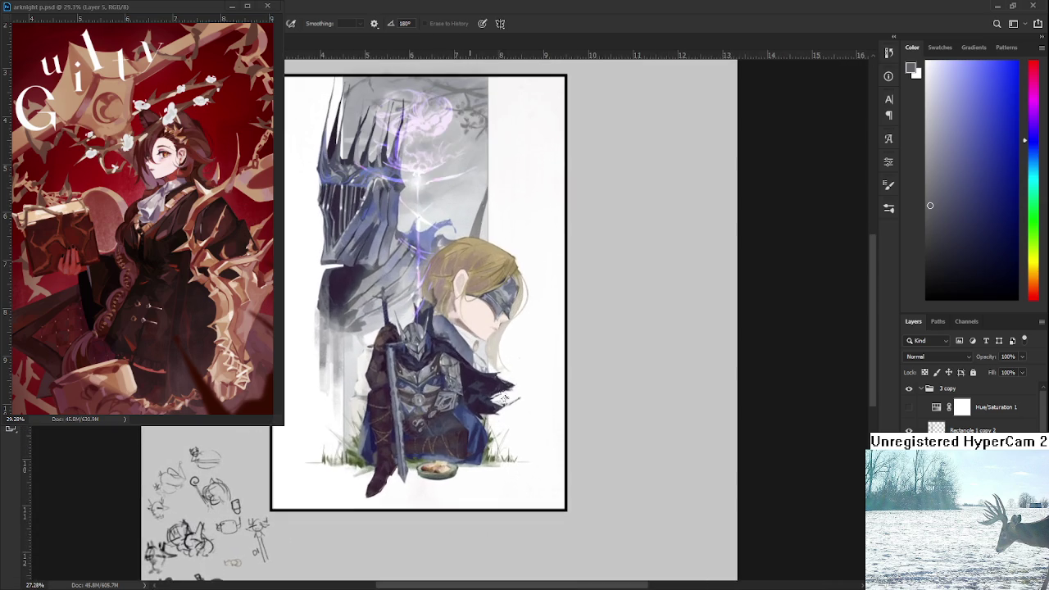
drag(505, 399, 574, 447)
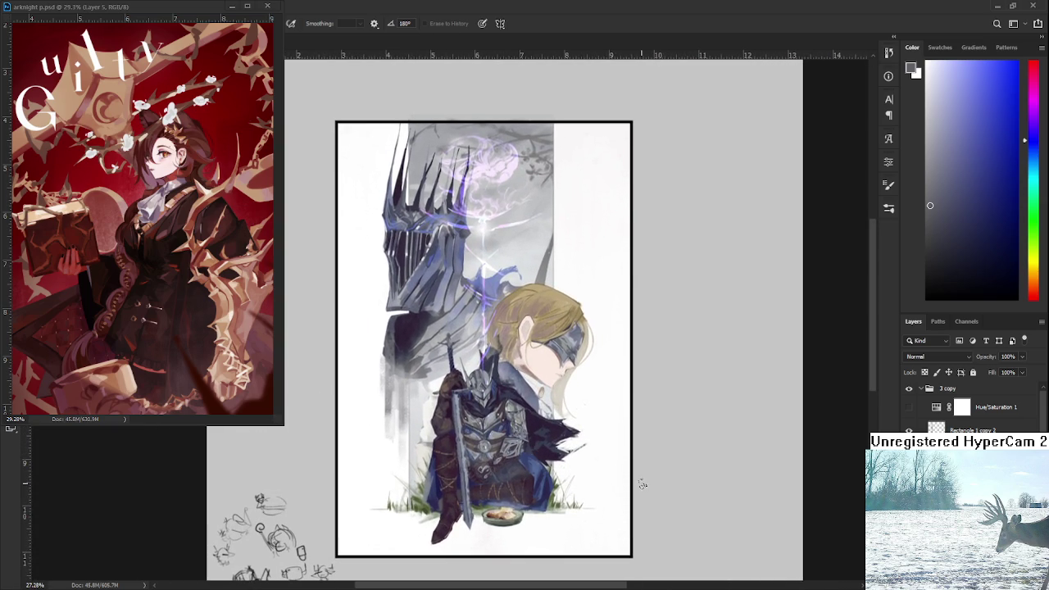
scroll(640, 456, down, 1)
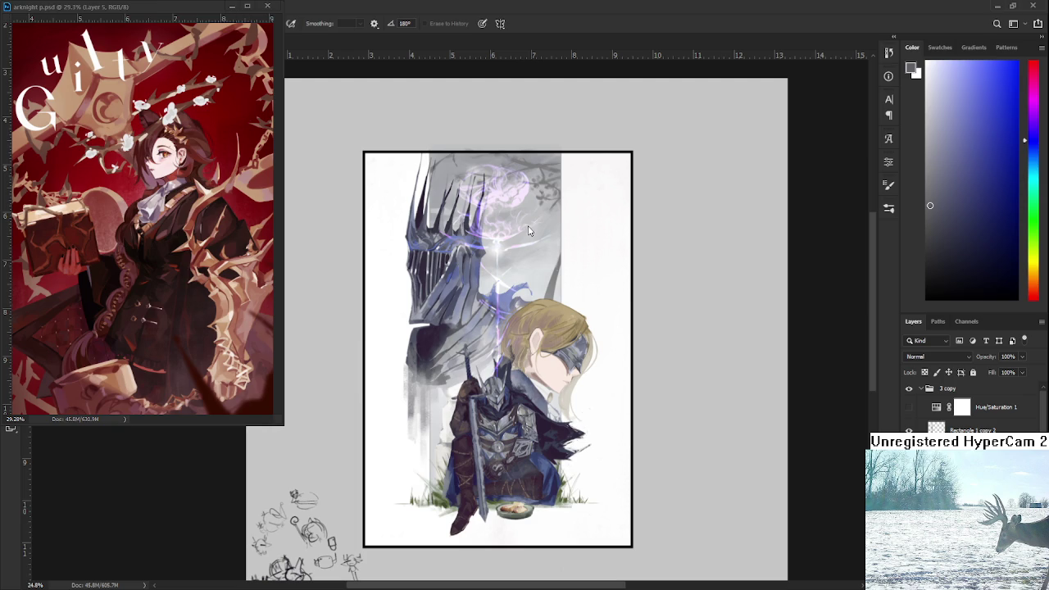
click(232, 5)
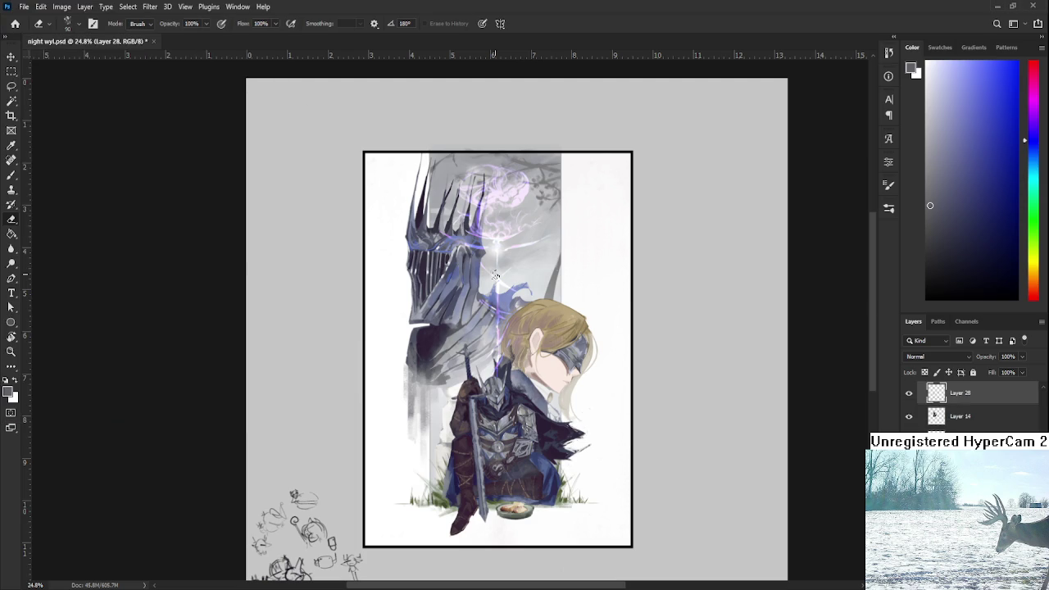
Step: Save and close night wyl.psd, then dismiss the Home screen to show Untitled-1
scroll(492, 327, up, 2)
key(ctrl+s)
scroll(504, 213, up, 2)
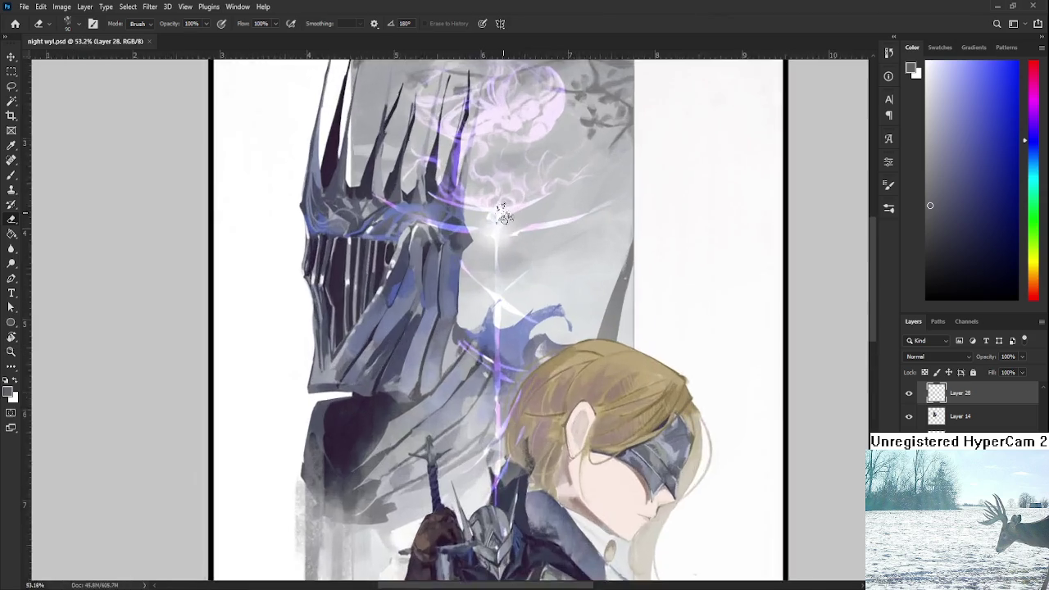
scroll(504, 214, up, 3)
scroll(505, 215, up, 2)
scroll(506, 215, down, 5)
scroll(505, 214, down, 2)
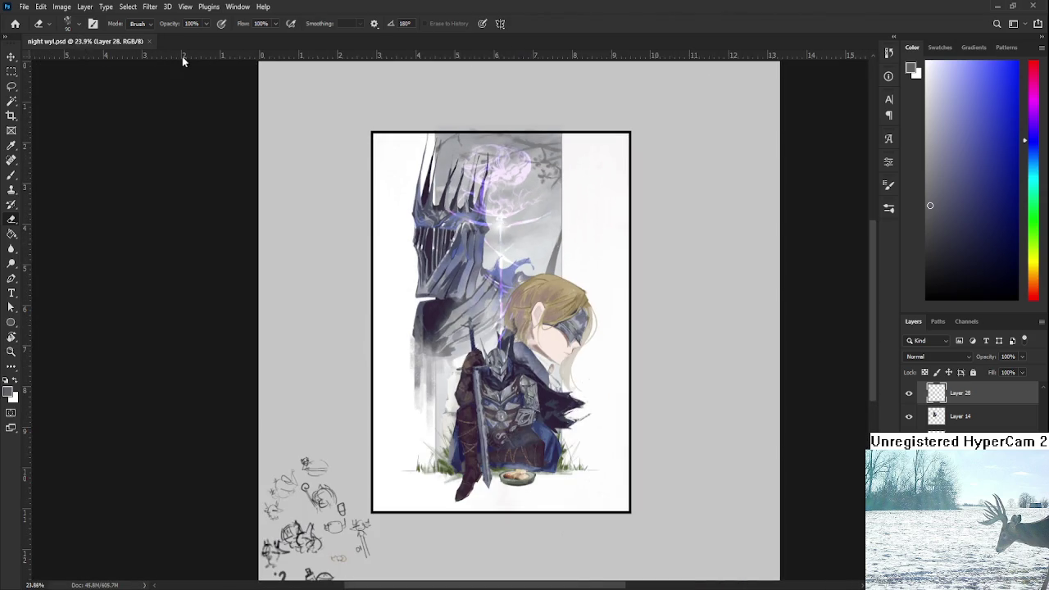
click(149, 41)
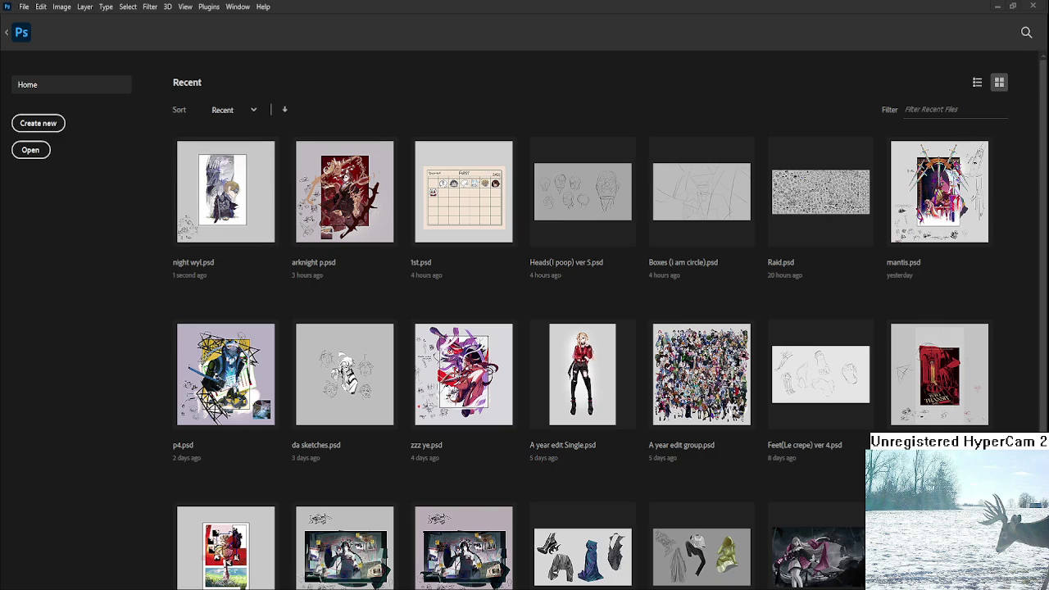
key(Escape)
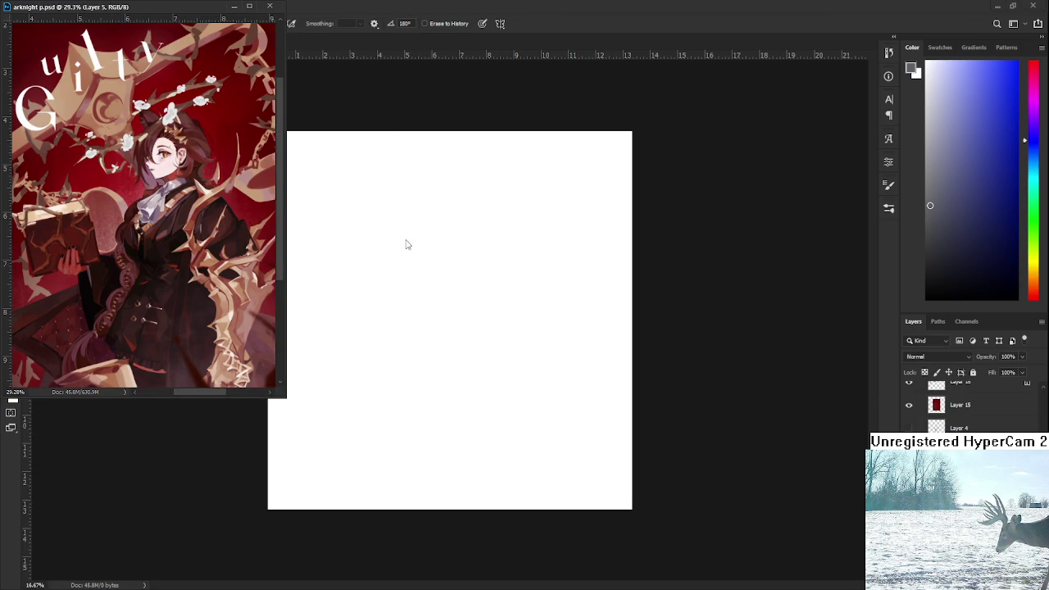
Step: Paint Bucket the Untitled-1 canvas light grey, replacing a darker fill, and add an empty Layer 1
click(454, 258)
click(927, 148)
key(g)
click(541, 303)
key(ctrl+z)
click(926, 107)
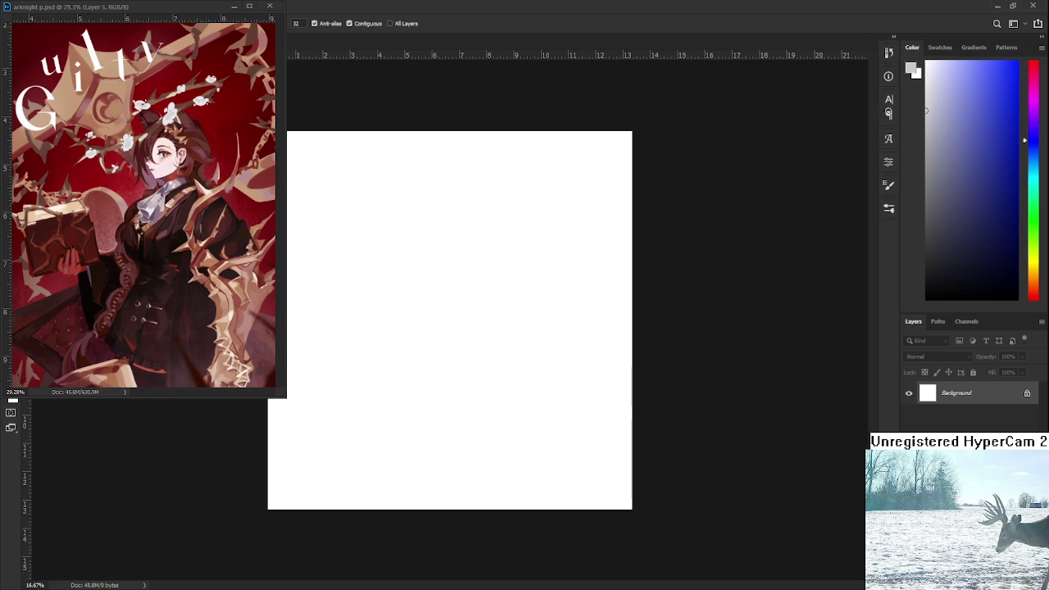
click(536, 306)
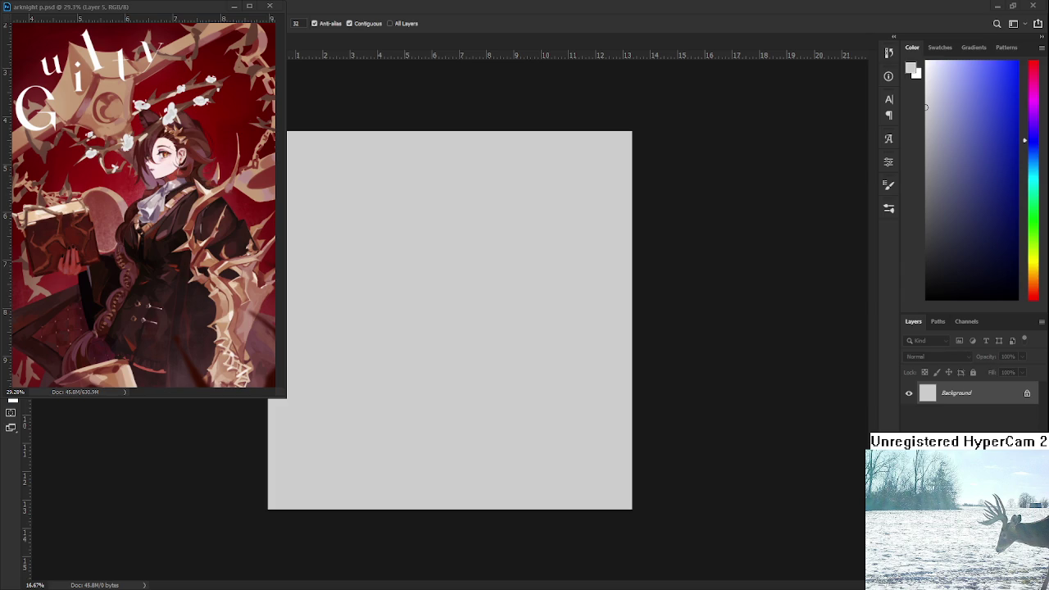
key(ctrl+shift+alt+n)
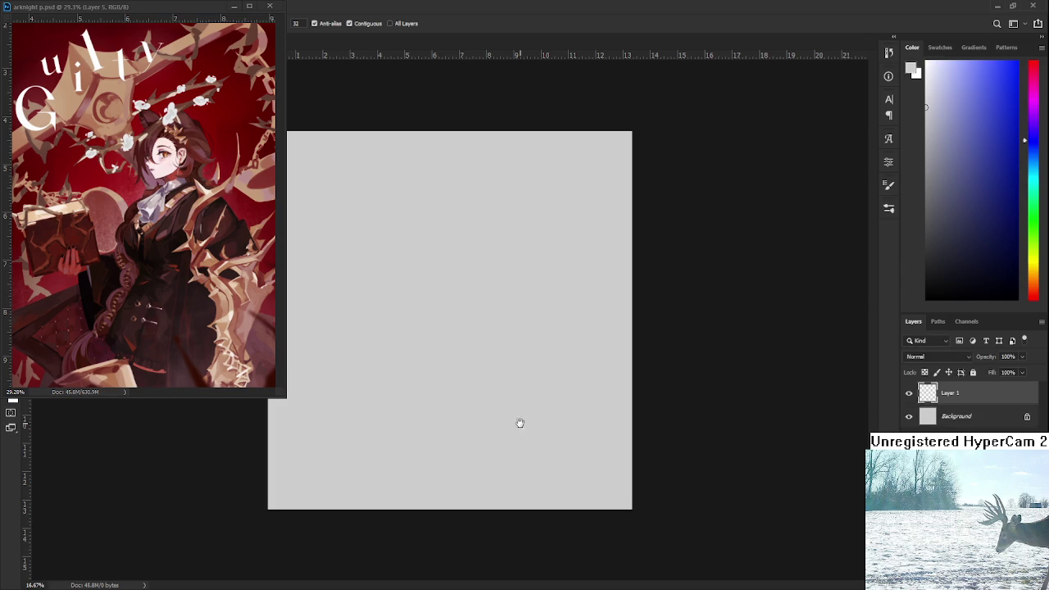
Step: Brush test strokes on Layer 1, undoing the top bar and hooked side to keep one vertical line
scroll(496, 423, up, 1)
scroll(483, 413, down, 2)
scroll(478, 408, down, 1)
scroll(440, 373, up, 1)
key(b)
scroll(416, 333, up, 1)
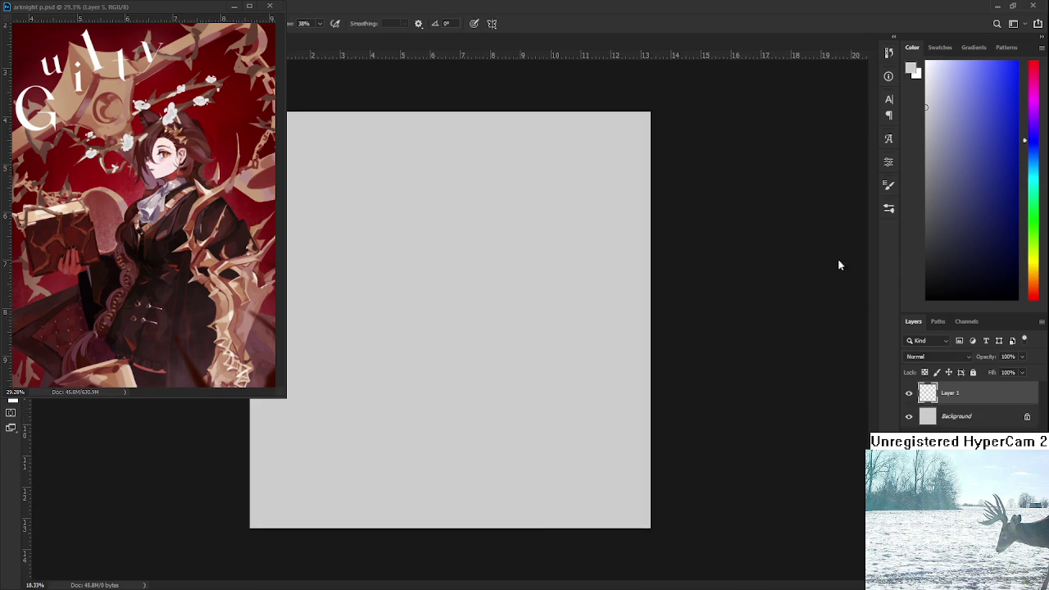
drag(436, 267, 435, 352)
key(ctrl+z)
mouse_move(424, 239)
mouse_down()
mouse_move(425, 389)
mouse_move(468, 236)
mouse_move(483, 236)
mouse_move(465, 344)
mouse_move(429, 361)
mouse_move(447, 383)
mouse_up()
key(ctrl+z)
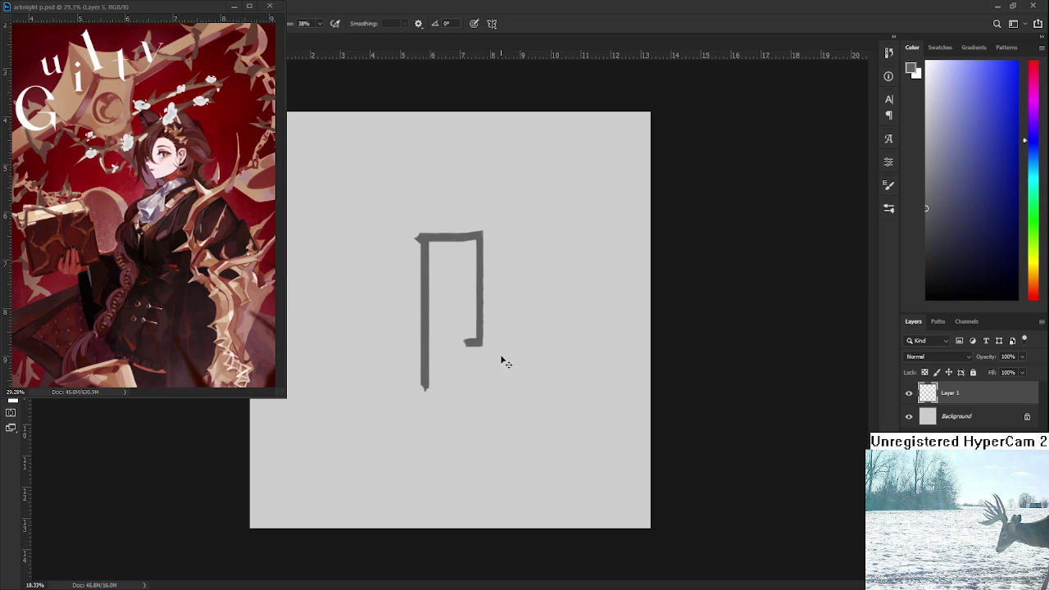
key(ctrl+z)
key(ctrl+z)
key(ctrl+z)
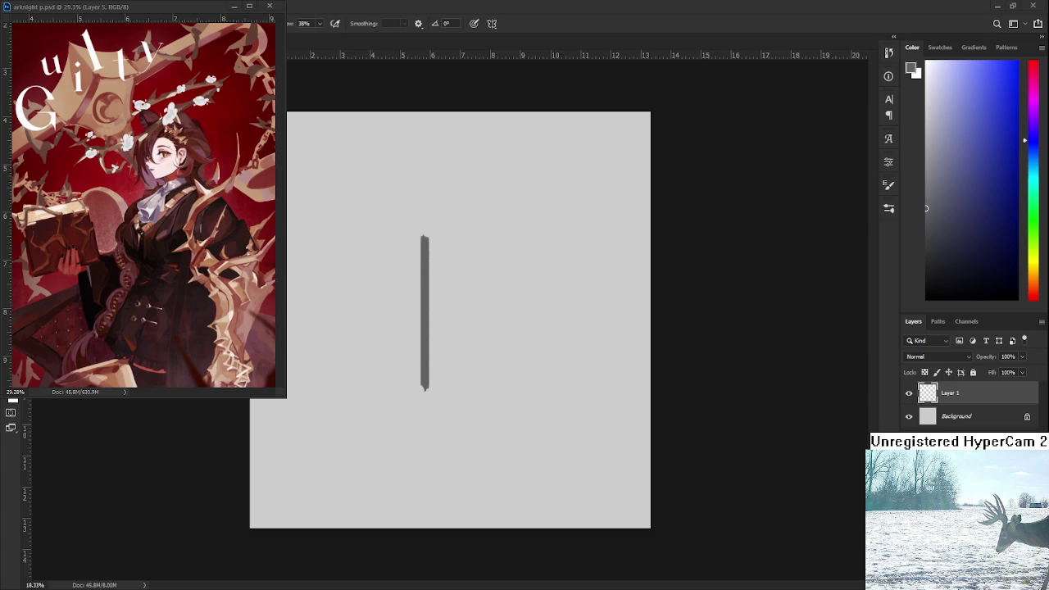
Step: Reopen night wyl.psd from Recent files on the Home screen, beside Untitled-1
click(234, 5)
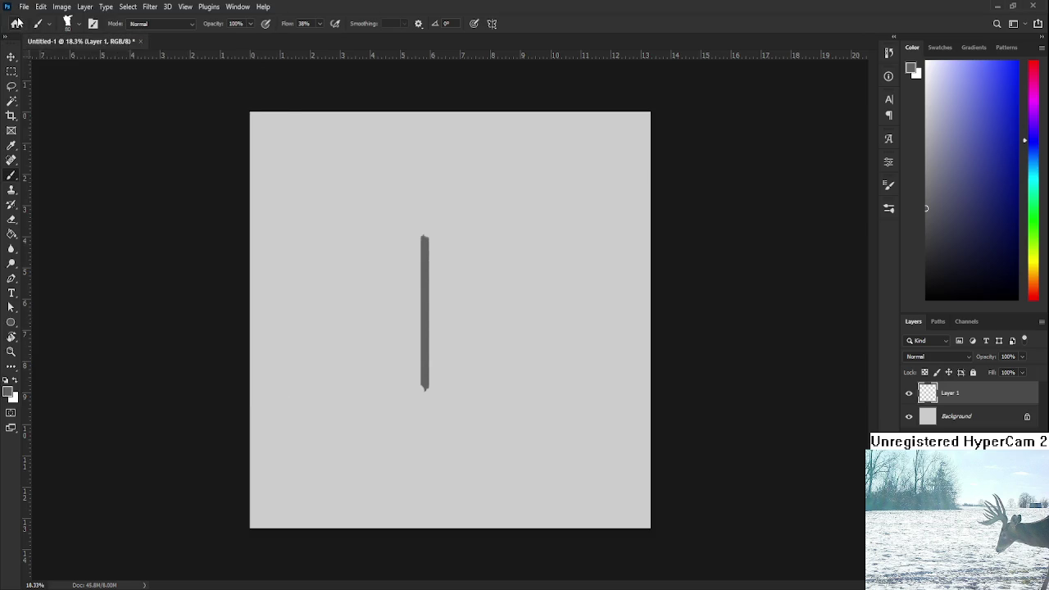
click(18, 22)
click(242, 199)
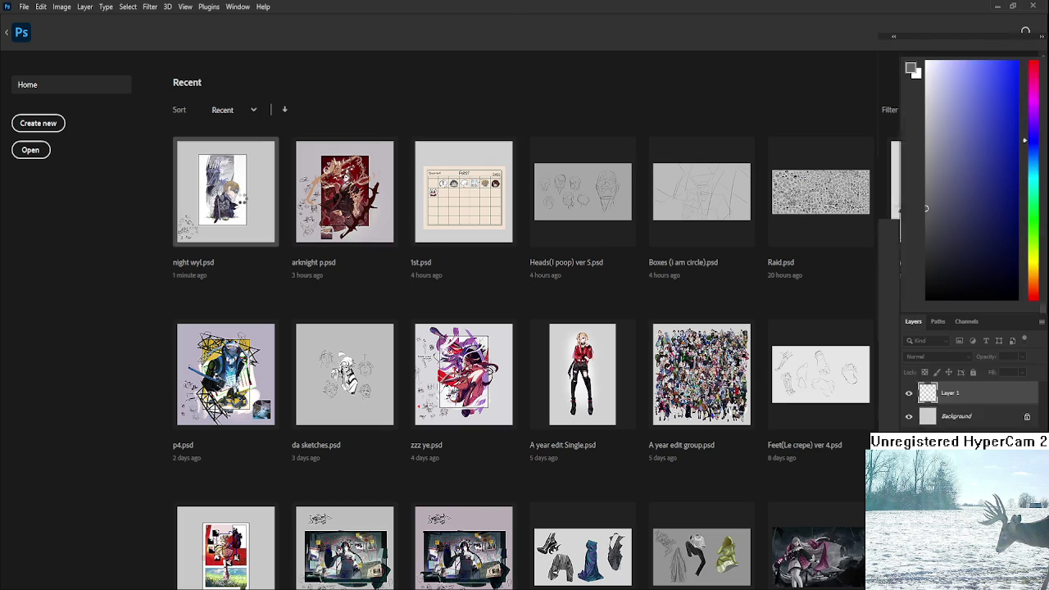
scroll(496, 345, up, 1)
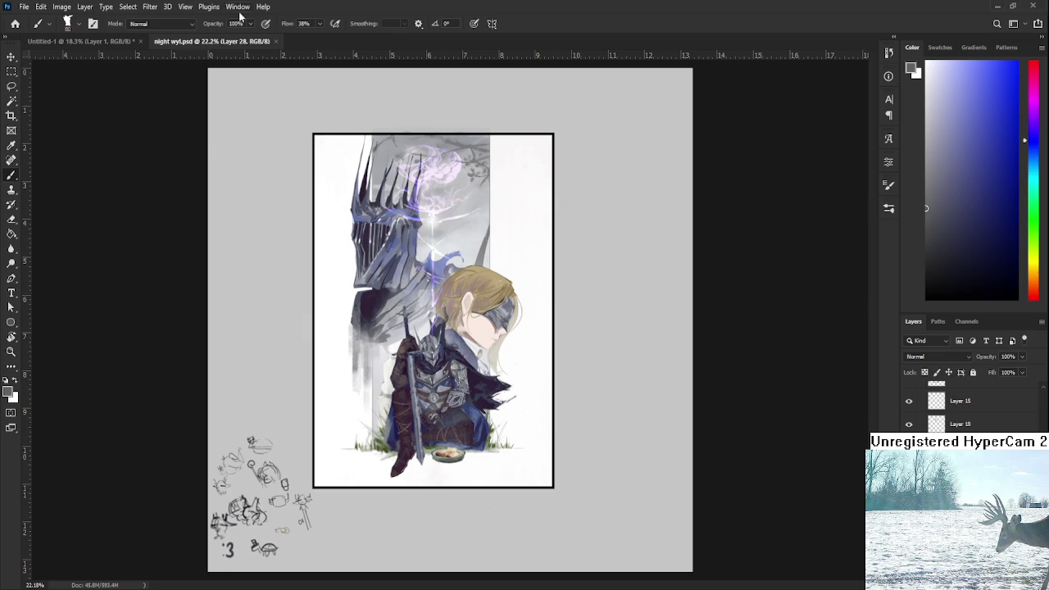
Step: Close the night wyl.psd document and restore Layer 1 after a stray delete
click(275, 41)
scroll(466, 335, down, 2)
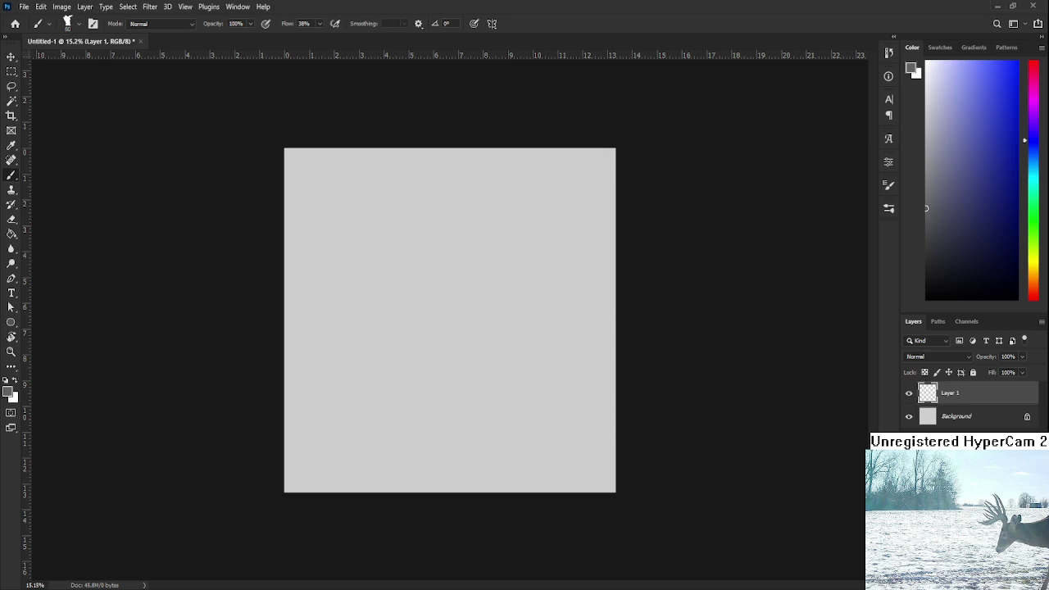
key(Delete)
key(ctrl+z)
Step: Open arknight p.psd from Recent files and float it beside the Untitled-1 canvas
click(15, 23)
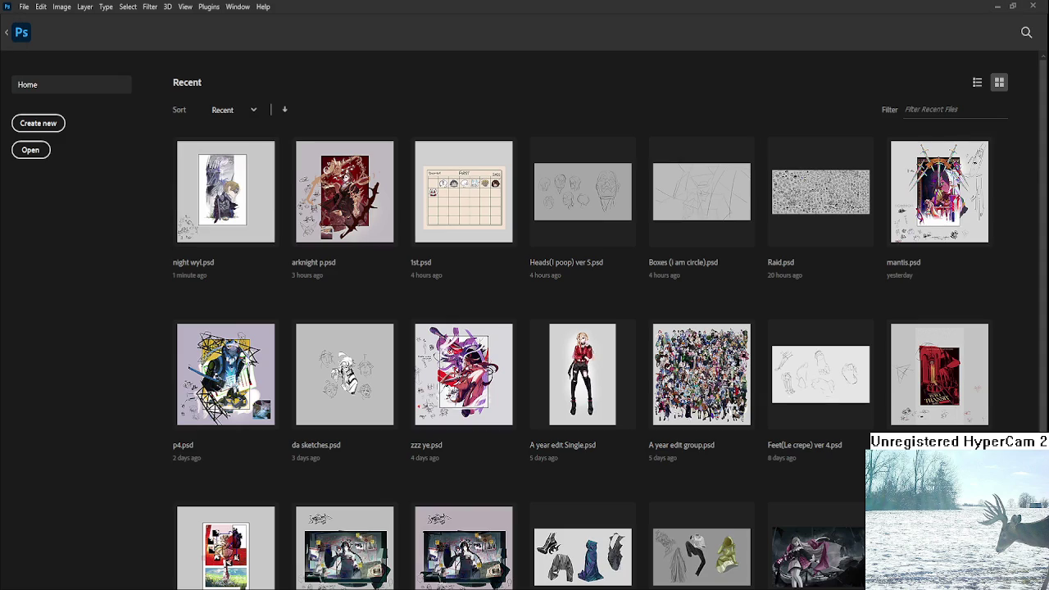
click(363, 206)
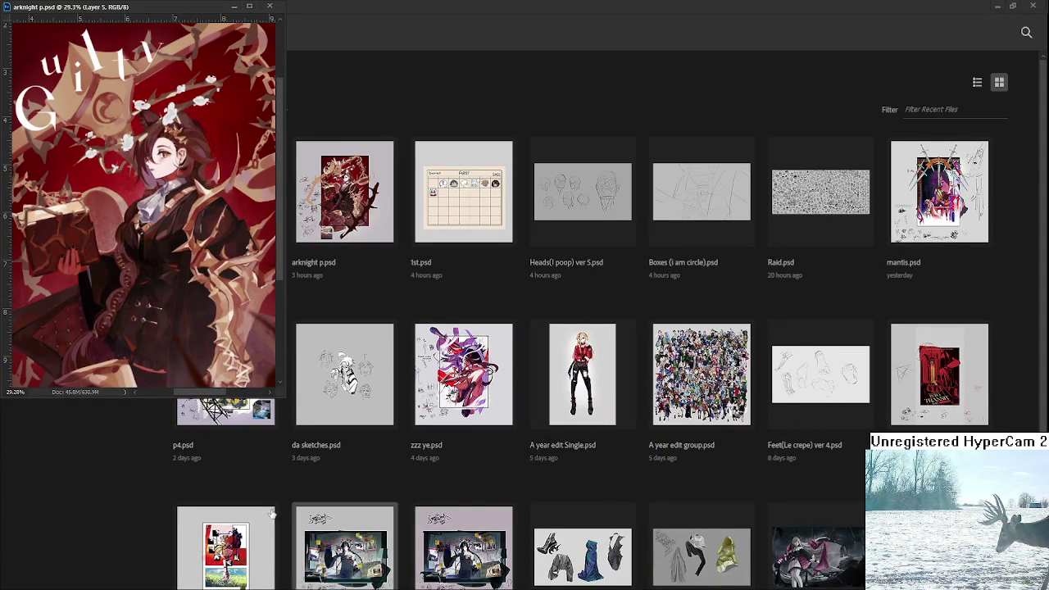
click(234, 6)
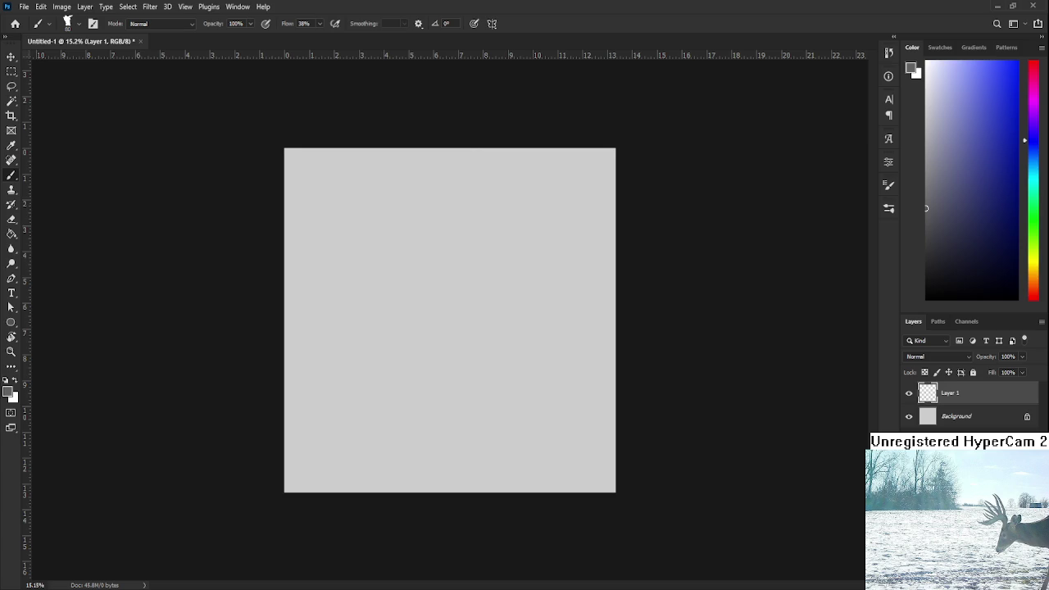
key(ctrl+Tab)
scroll(967, 406, down, 1)
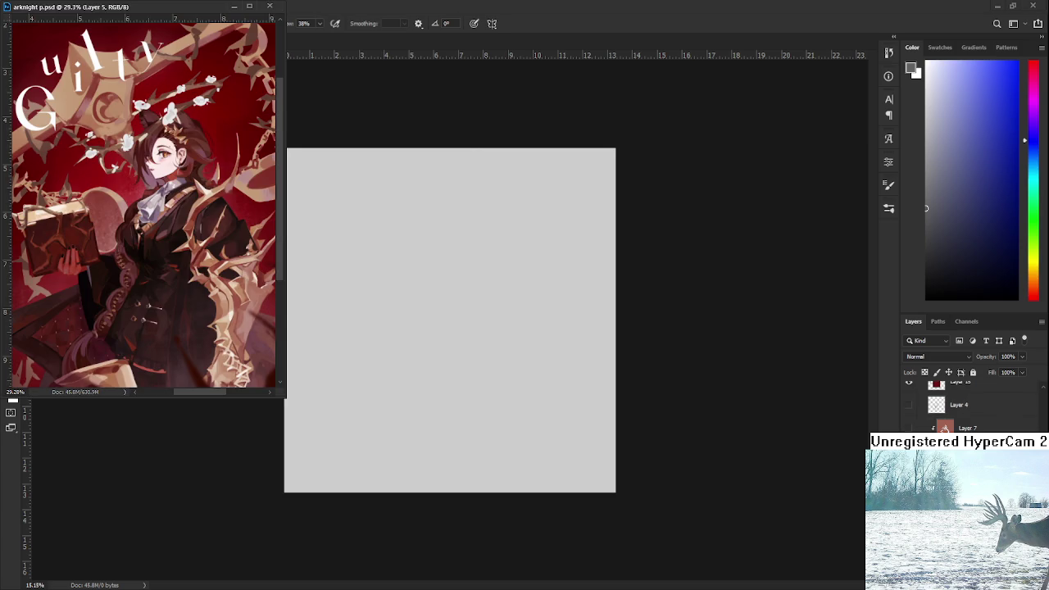
click(967, 451)
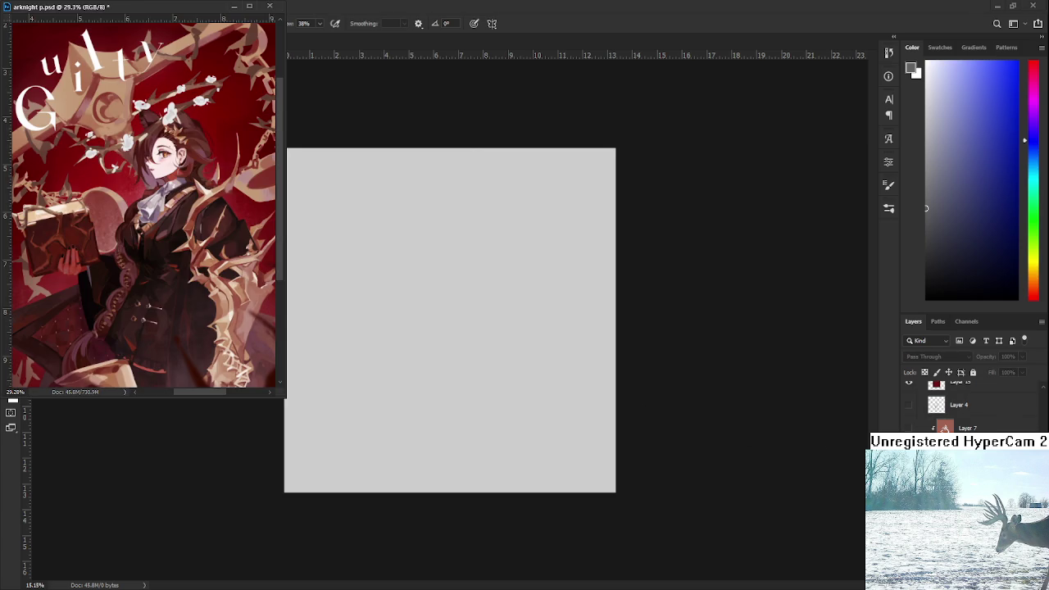
click(508, 372)
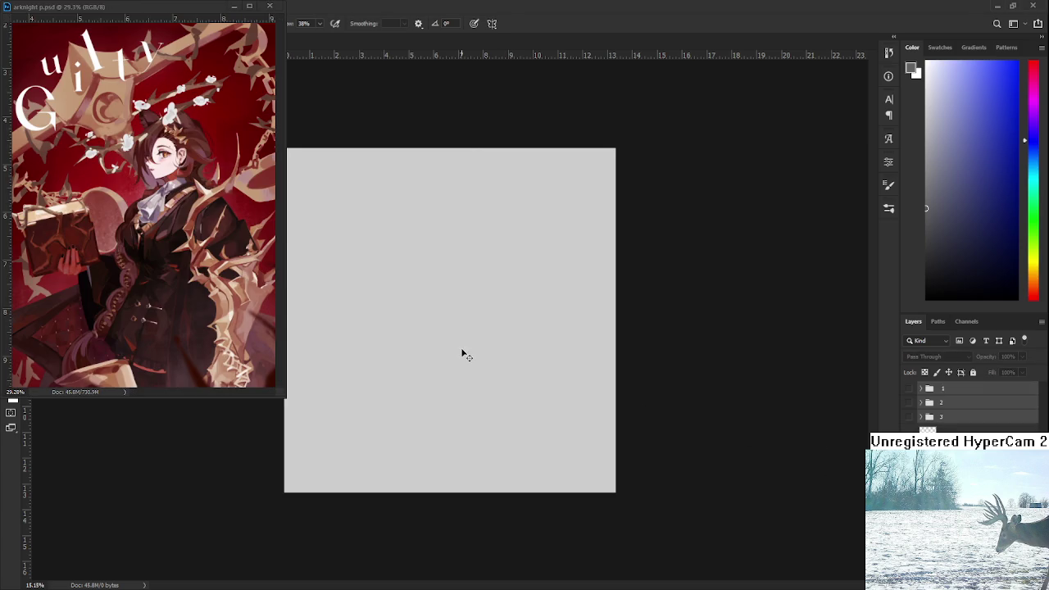
Step: Turn on visibility for layer groups 1, 2 and 3, then expand group 1
drag(908, 388, 908, 418)
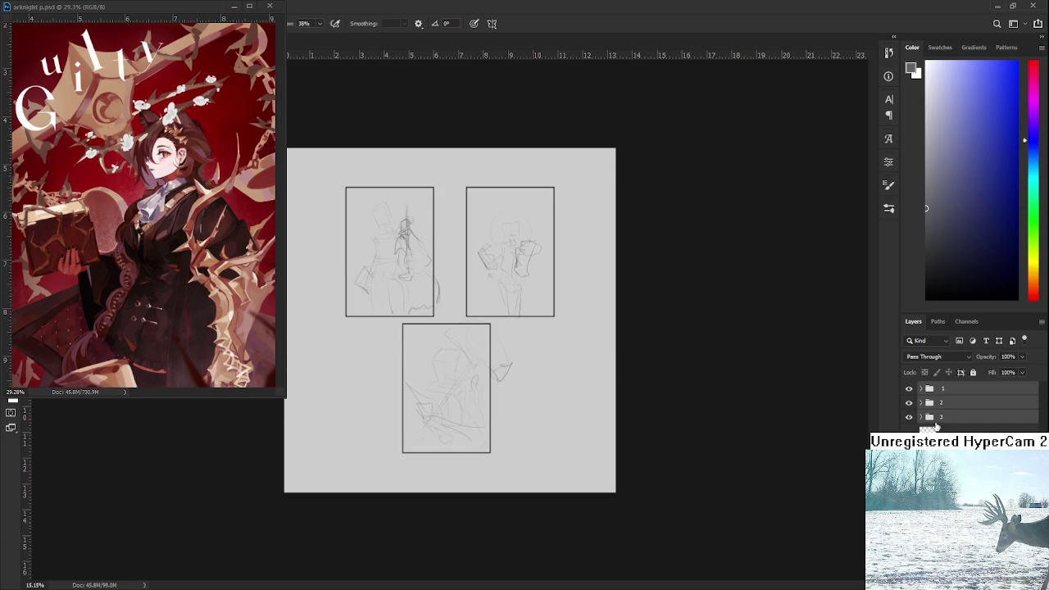
click(942, 429)
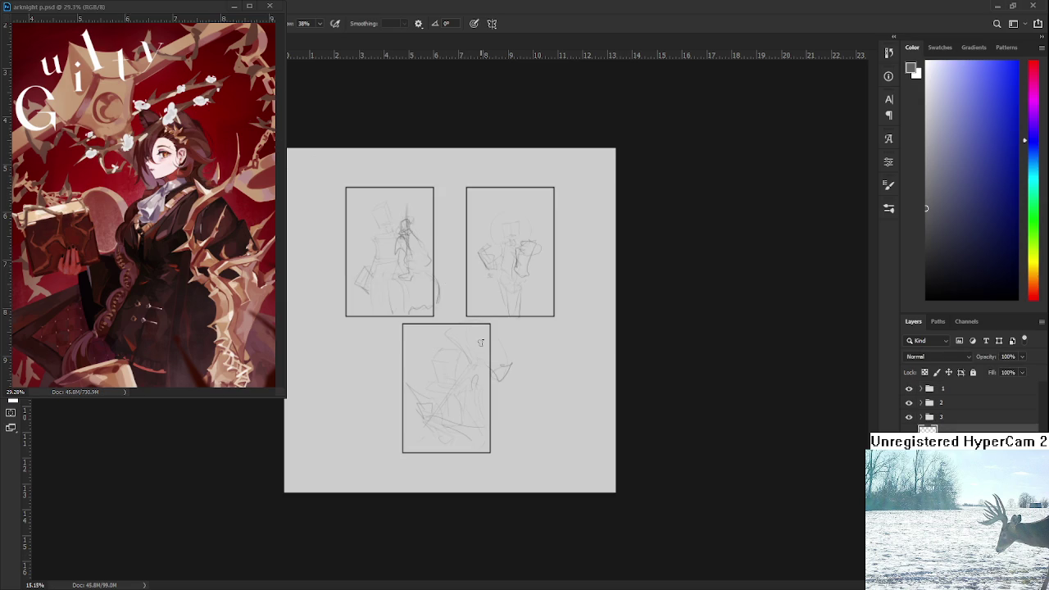
scroll(481, 343, up, 1)
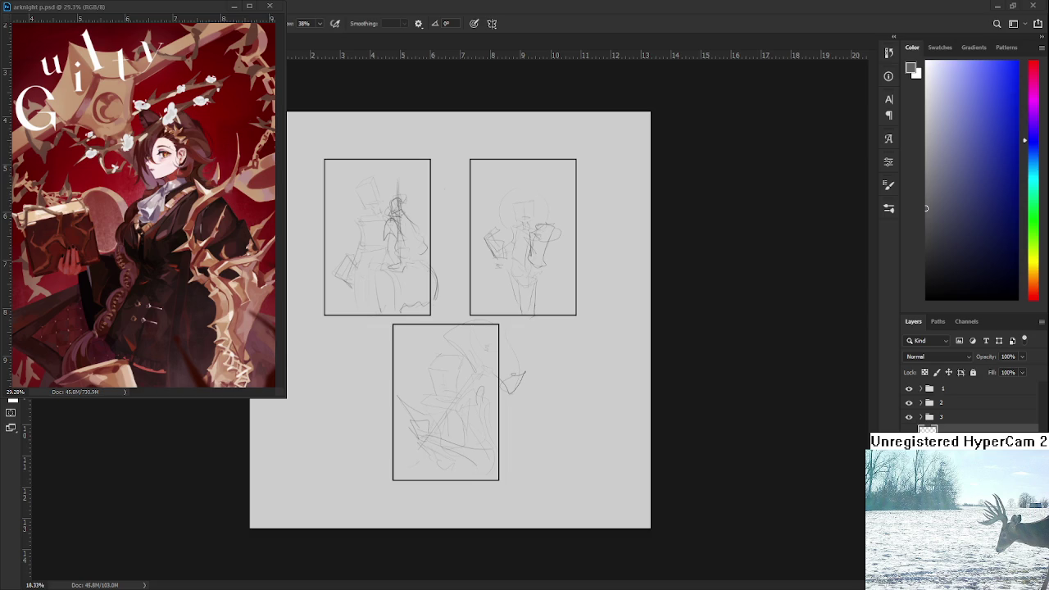
scroll(556, 374, up, 2)
scroll(556, 369, up, 2)
scroll(557, 360, up, 2)
scroll(558, 354, down, 3)
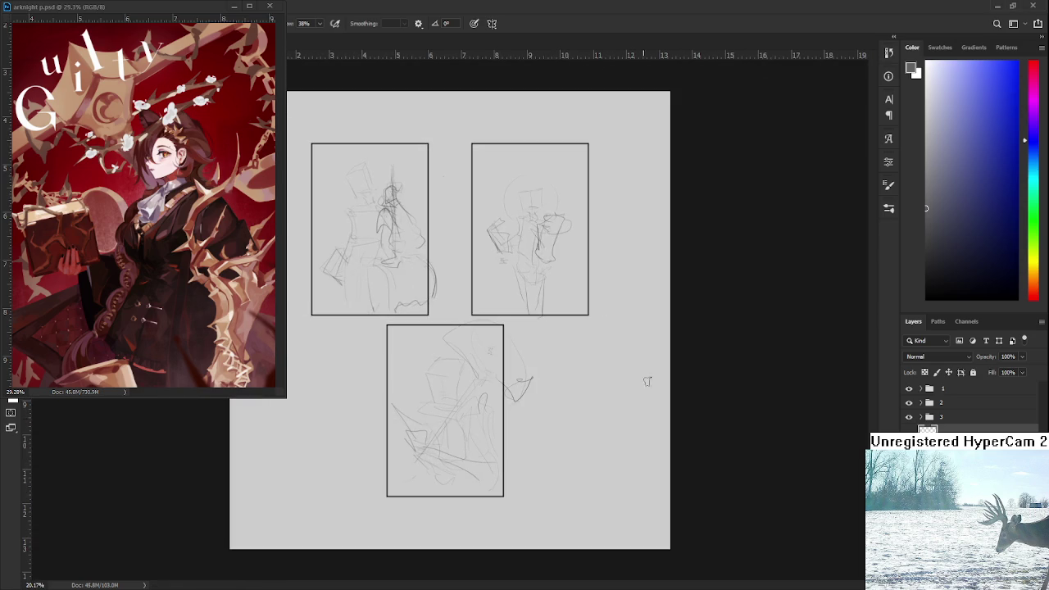
click(920, 389)
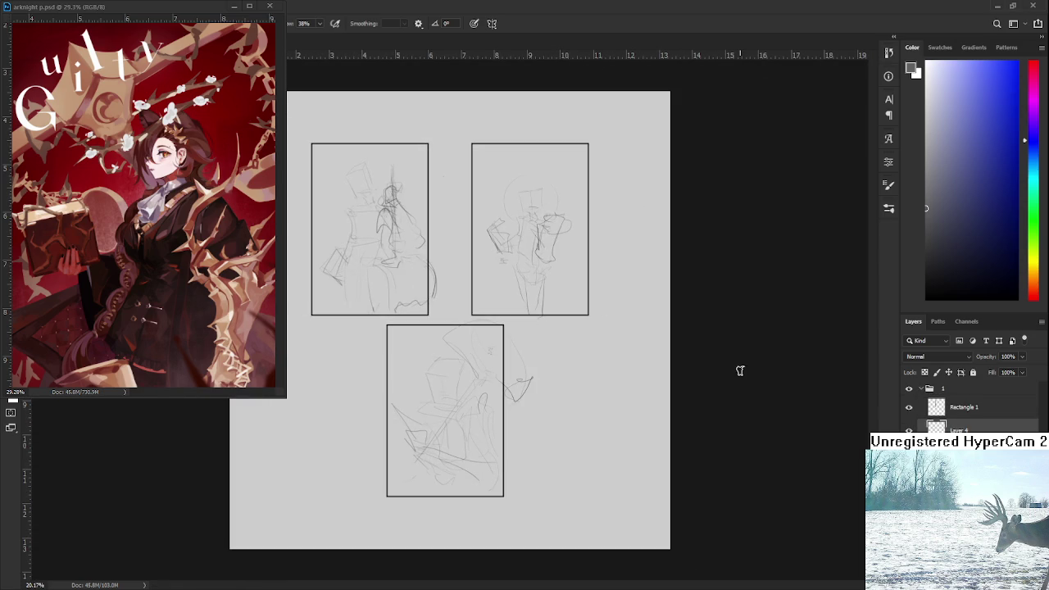
Step: Delete the figure sketches from all three panel frames using a rectangular selection, then deselect
key(m)
drag(660, 523, 276, 103)
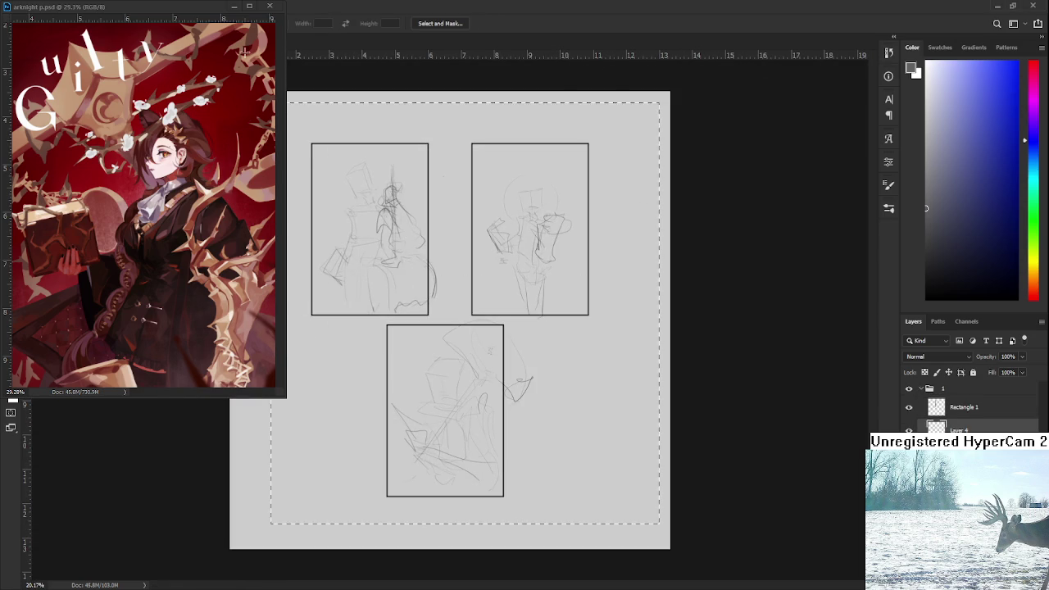
key(Delete)
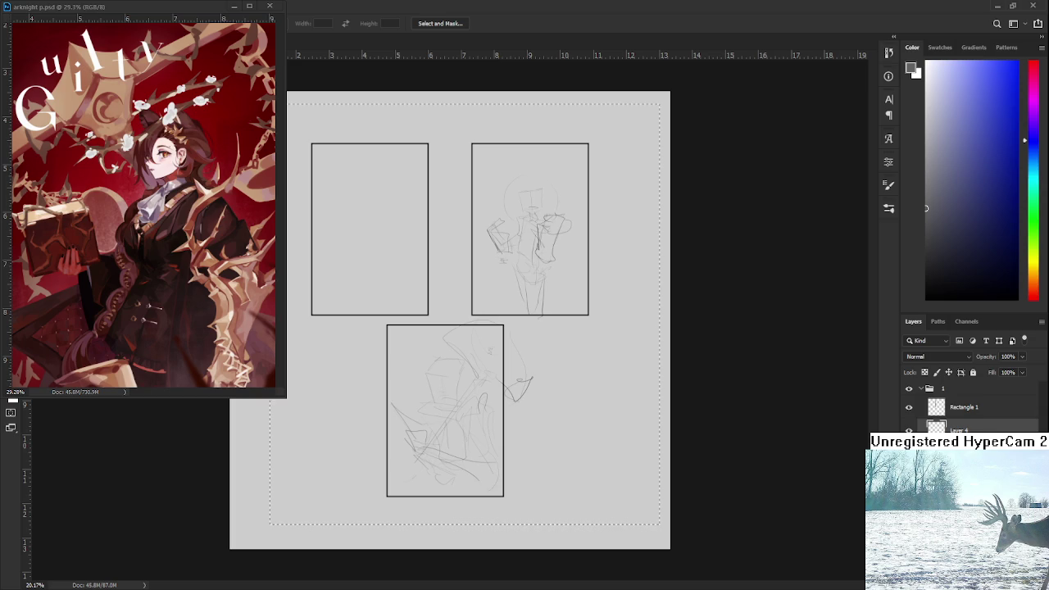
key(Delete)
key(Delete)
key(l)
key(ctrl+d)
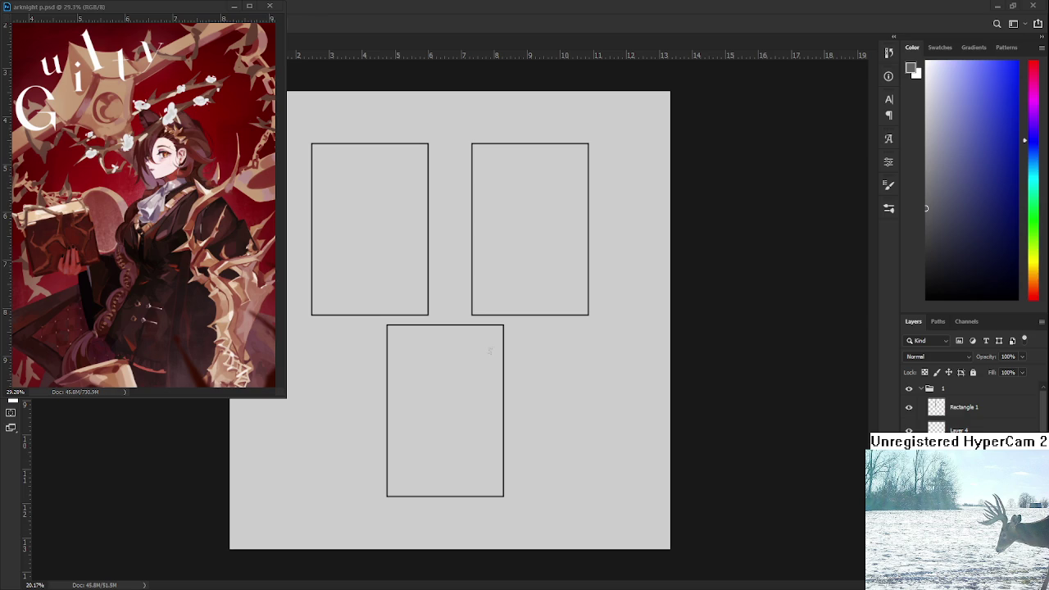
key(b)
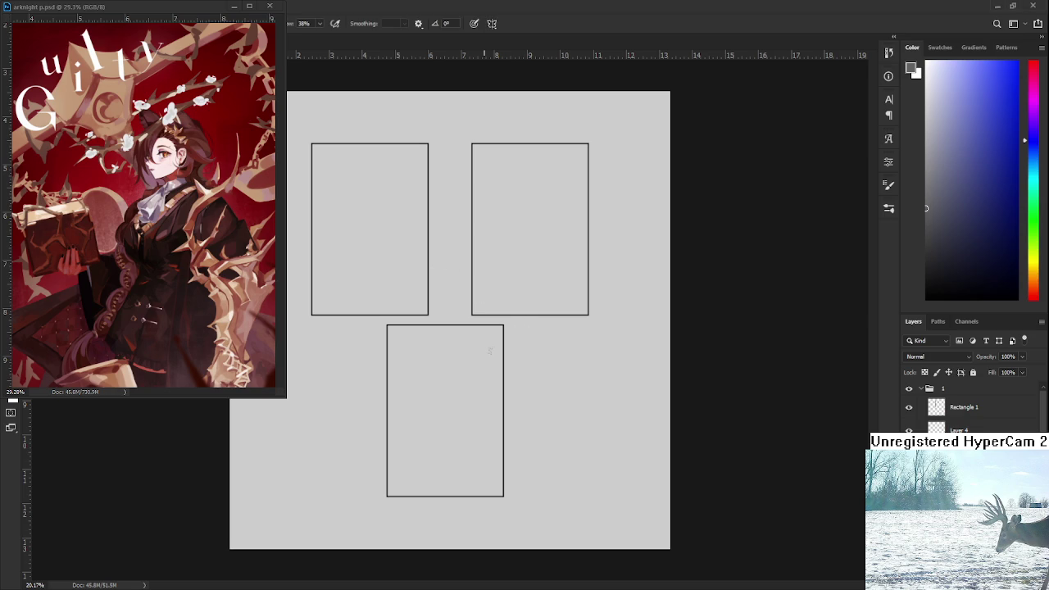
scroll(490, 351, up, 2)
Step: Set the brush colour to black and try test strokes in the left panel, undoing them
scroll(484, 290, up, 1)
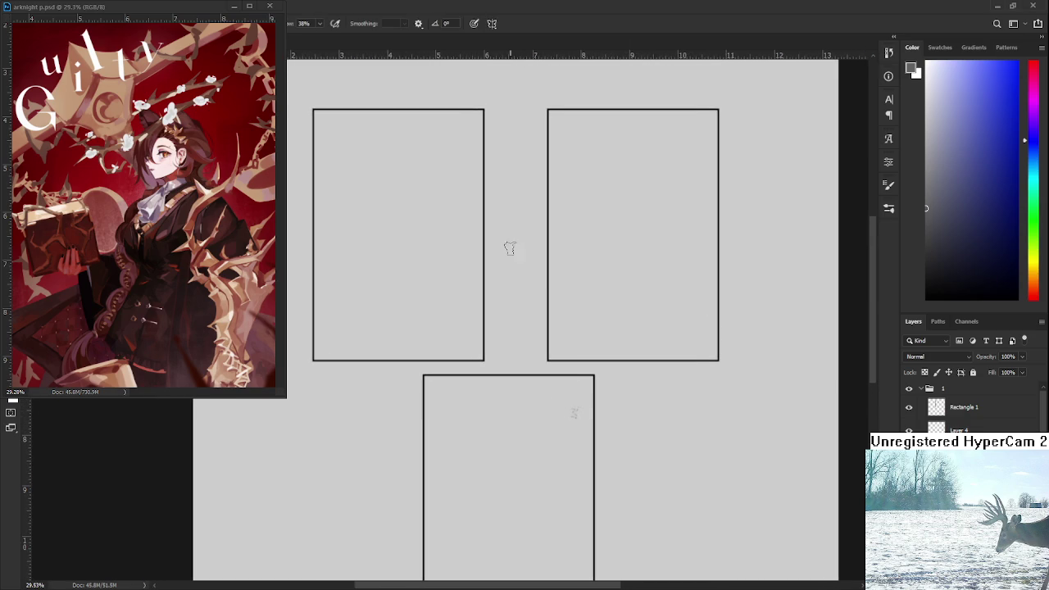
click(925, 296)
drag(413, 192, 401, 280)
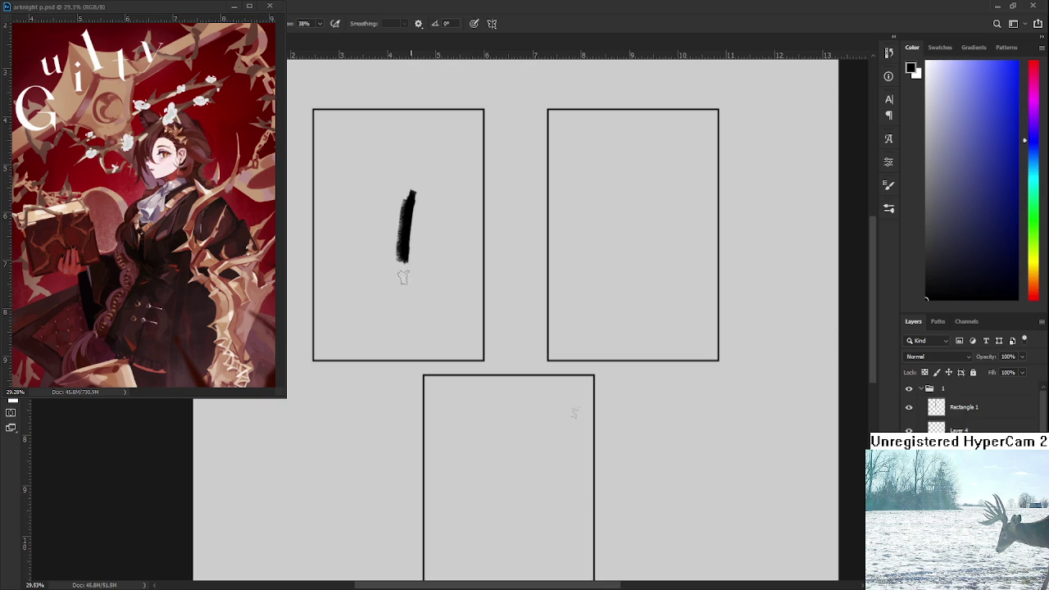
key(ctrl+z)
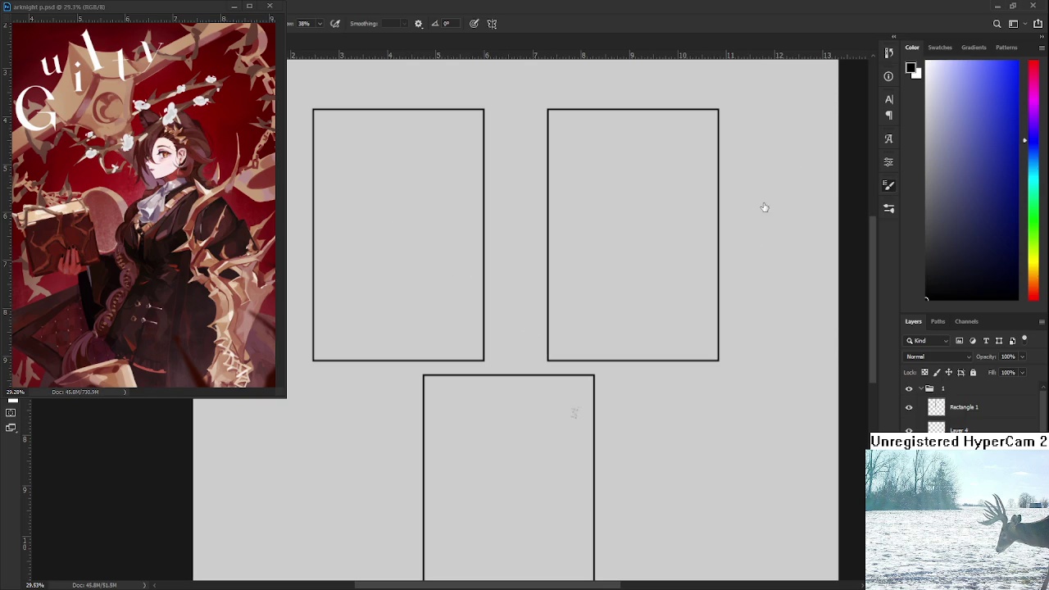
drag(342, 237, 351, 279)
key(ctrl+z)
key(e)
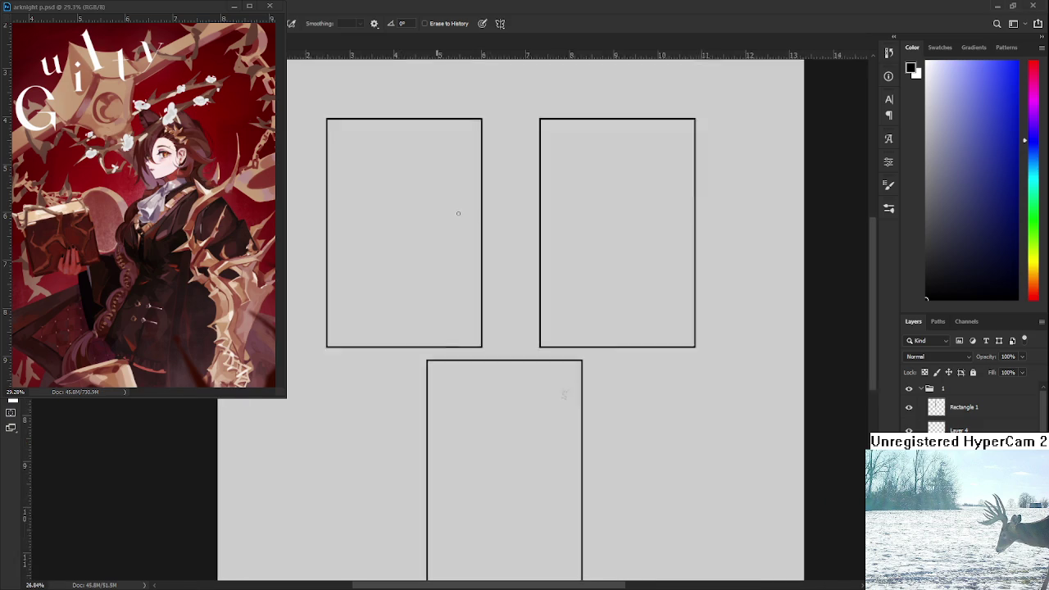
drag(574, 328, 541, 320)
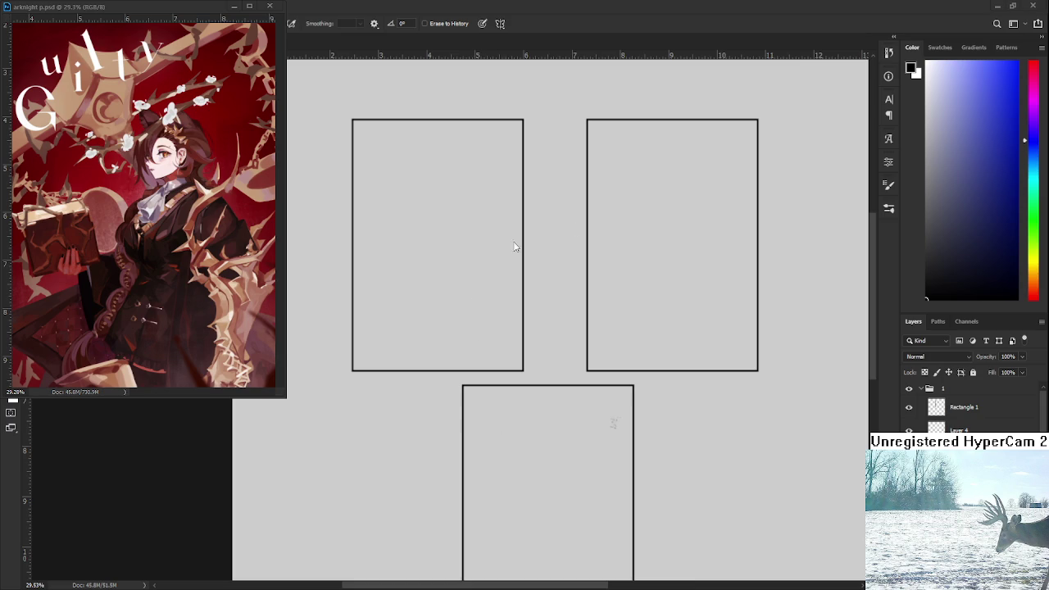
Step: Zoom into the upper-left frame and start a thin rough rectangle inside it
scroll(426, 227, up, 2)
drag(410, 227, 462, 307)
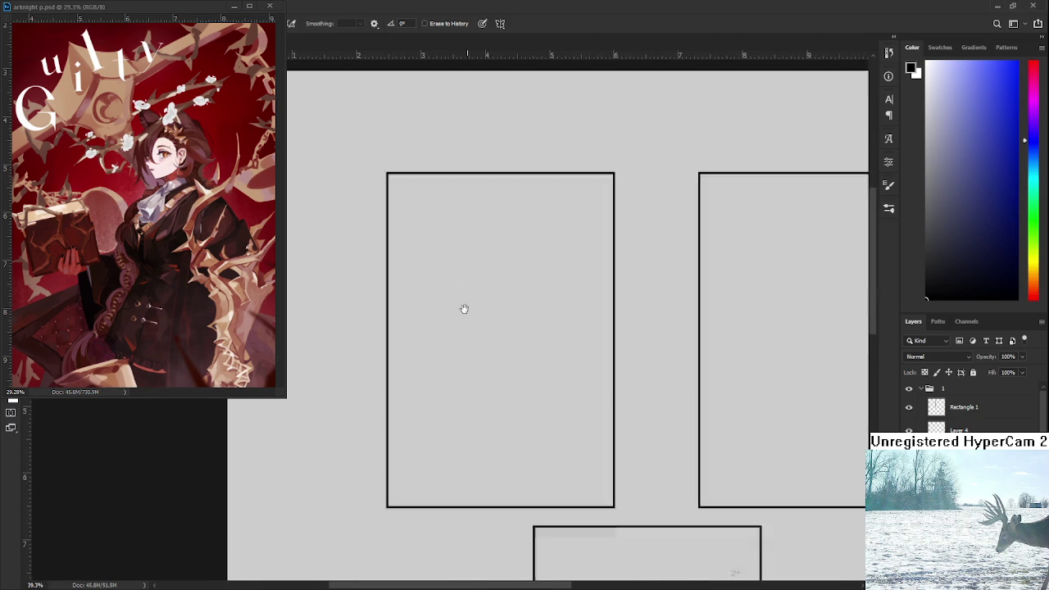
drag(388, 192, 389, 282)
key(ctrl+z)
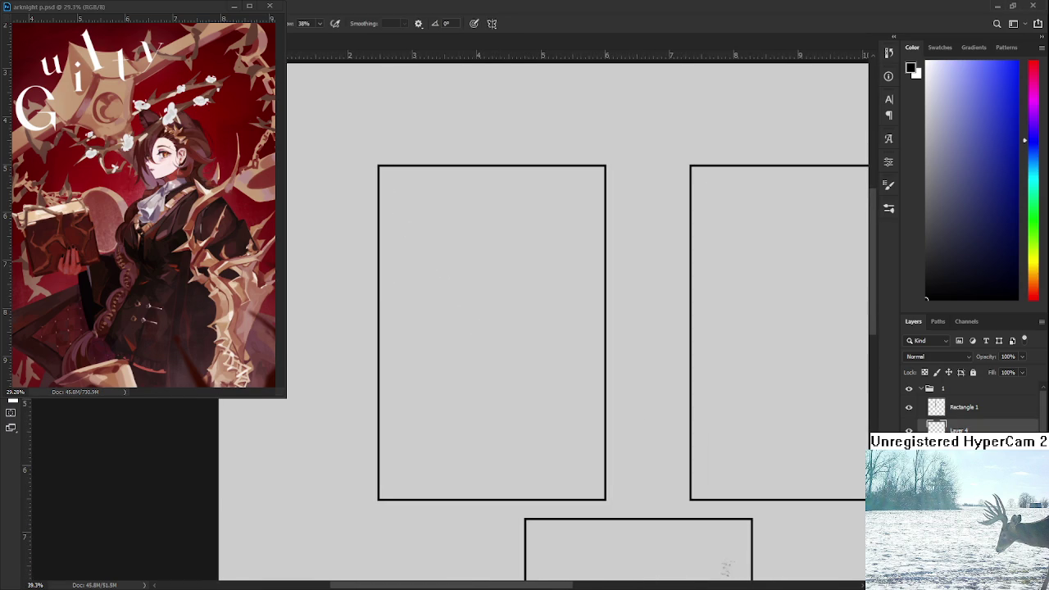
drag(409, 198, 414, 254)
key(ctrl+z)
drag(395, 200, 397, 267)
Step: Finish the inner box, lasso it and place a copy below the original
mouse_move(397, 191)
mouse_down()
mouse_move(579, 255)
mouse_move(395, 266)
mouse_up()
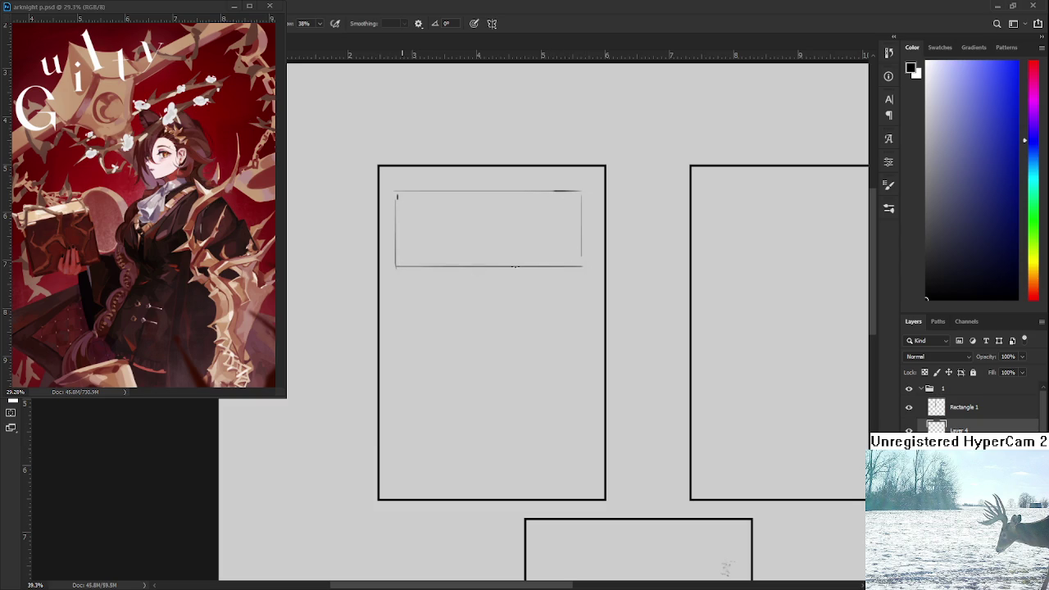
drag(462, 313, 464, 295)
drag(582, 313, 623, 274)
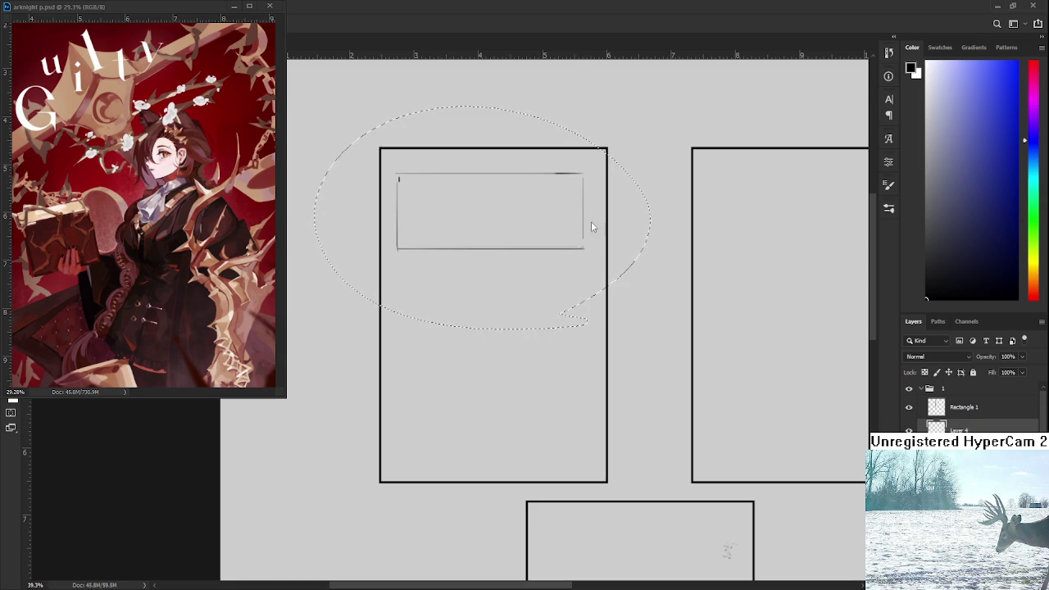
key(ctrl+j)
key(ctrl+t)
mouse_move(505, 218)
mouse_down()
mouse_move(505, 314)
mouse_move(506, 303)
mouse_up()
key(Return)
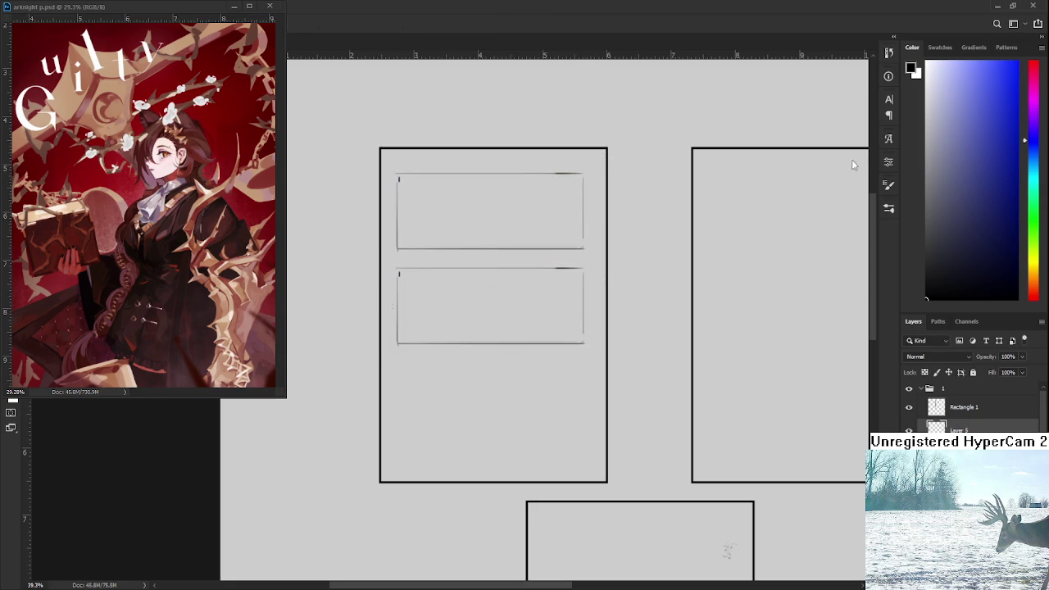
Step: Add a third box below the second and nudge all three into place in the panel
key(ctrl+t)
drag(500, 314, 498, 412)
key(Return)
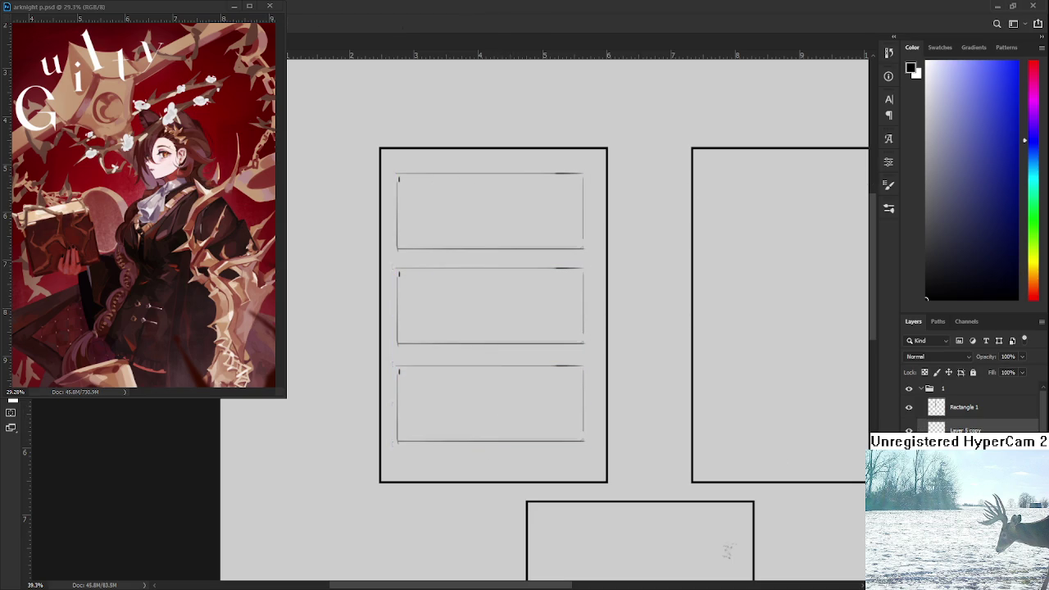
key(ctrl+t)
drag(492, 305, 494, 315)
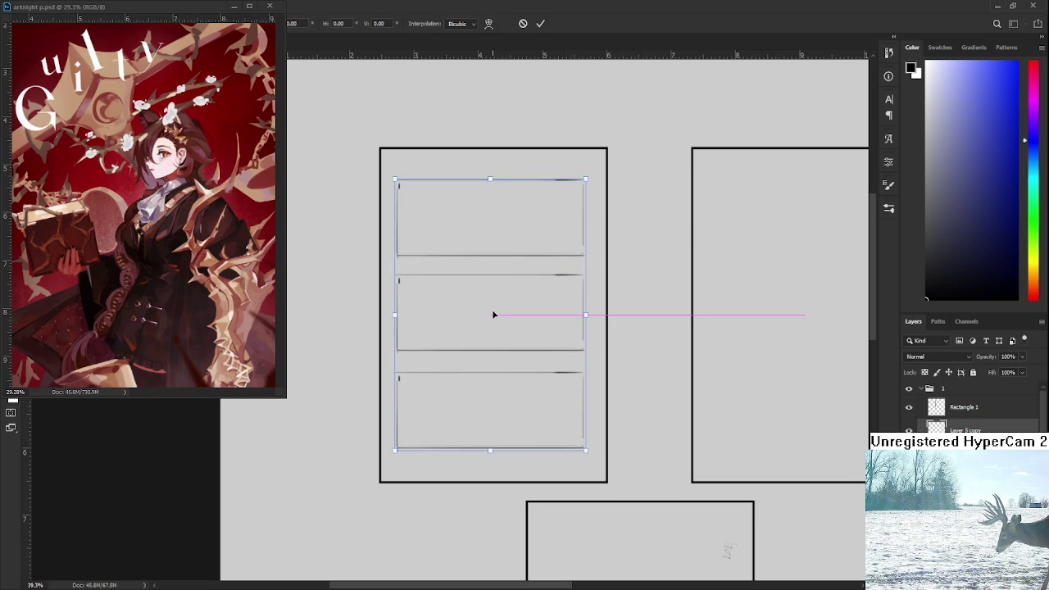
key(shift+Right)
key(shift+Down)
key(shift+Down)
key(Return)
scroll(646, 319, down, 2)
Step: Sketch a first figure stroke in the top box, then erase part of its head
scroll(624, 325, up, 2)
scroll(540, 326, up, 1)
scroll(549, 326, up, 1)
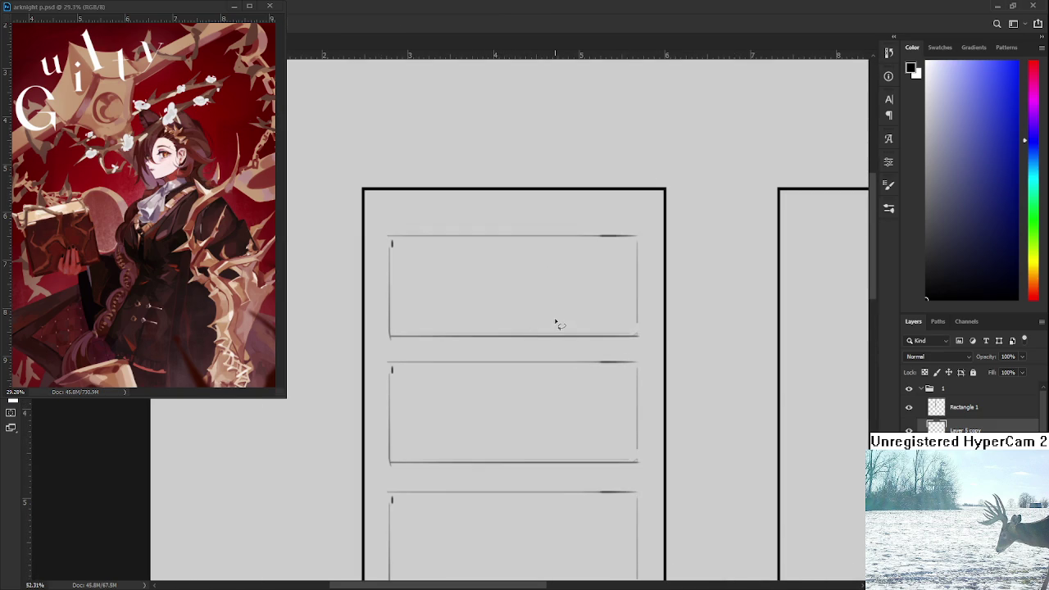
key(b)
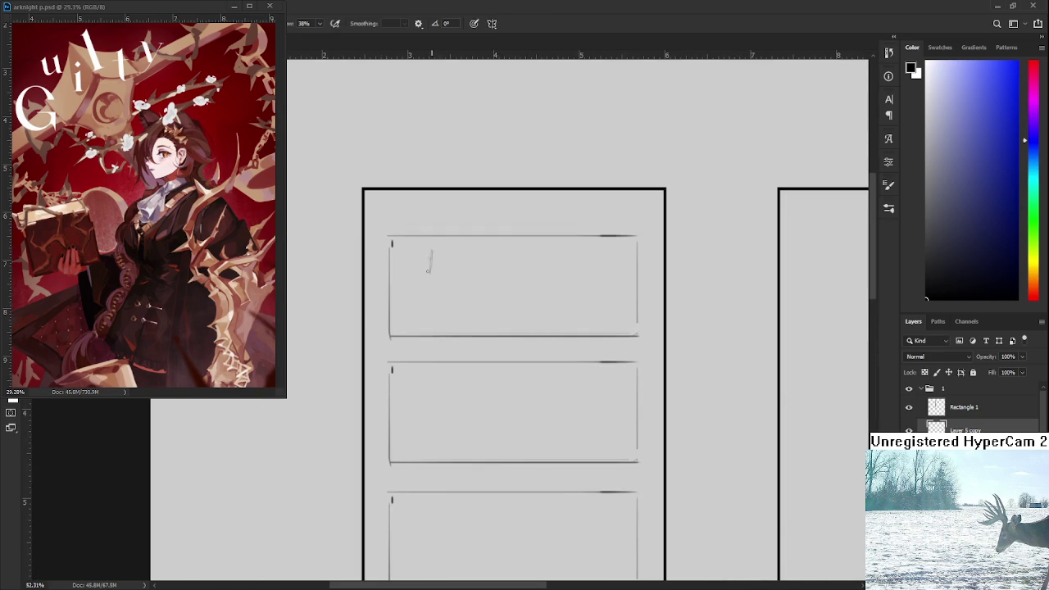
key(ctrl+z)
mouse_move(449, 258)
mouse_down()
mouse_move(452, 279)
mouse_move(434, 288)
mouse_move(448, 286)
mouse_move(448, 314)
mouse_move(431, 324)
mouse_up()
key(e)
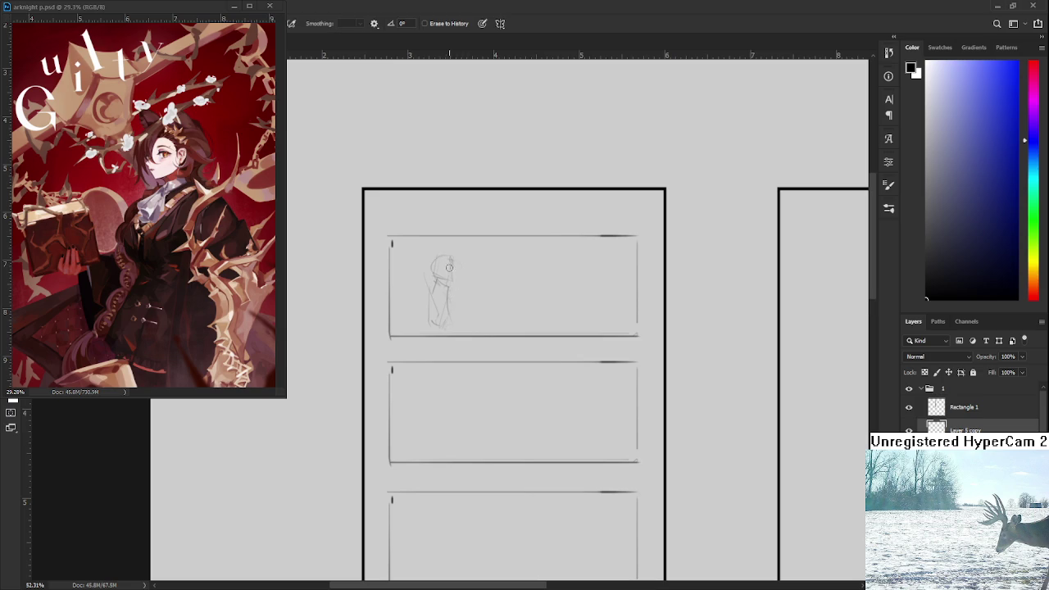
mouse_move(449, 264)
mouse_down()
mouse_move(459, 311)
mouse_move(414, 316)
mouse_move(452, 312)
mouse_move(468, 323)
mouse_move(459, 326)
mouse_move(447, 293)
mouse_move(435, 300)
mouse_up()
key(b)
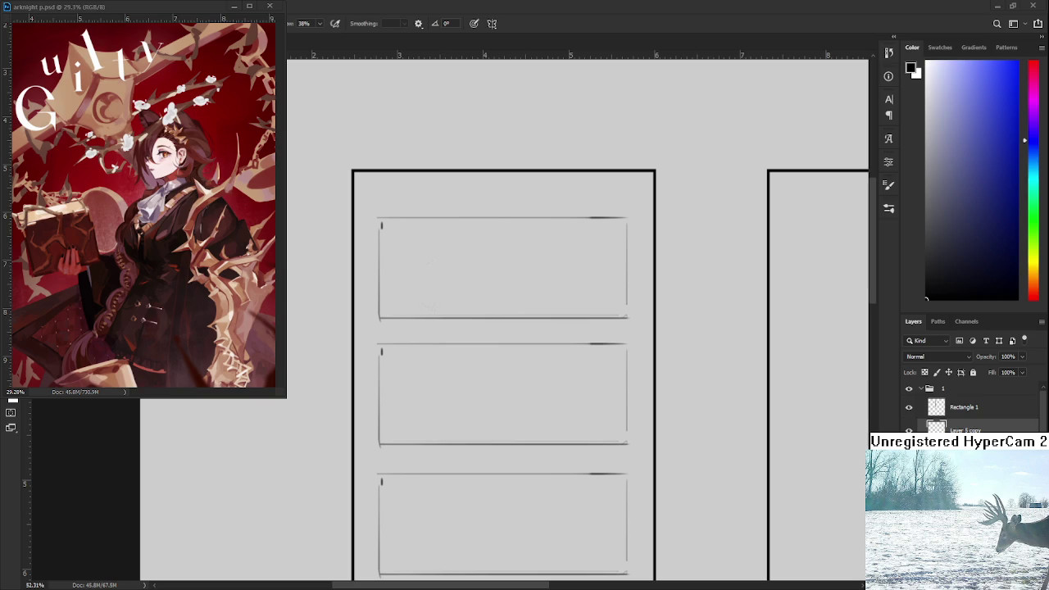
scroll(499, 356, up, 1)
Step: Sketch the hatted figure's first body and leg lines in the top box
scroll(506, 473, up, 2)
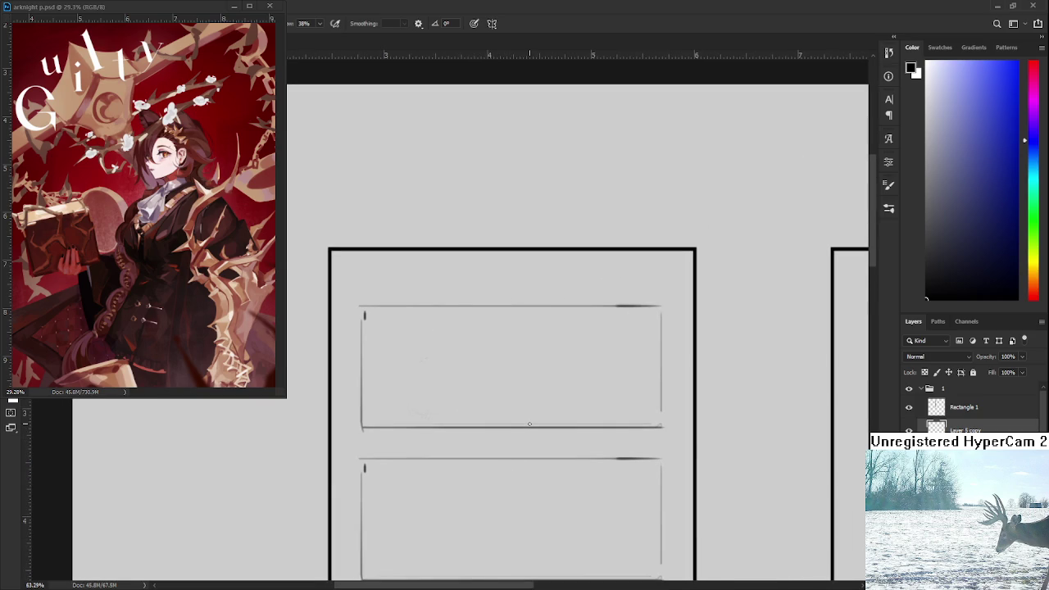
drag(422, 328, 422, 371)
mouse_move(428, 328)
mouse_down()
mouse_move(451, 370)
mouse_move(410, 354)
mouse_move(415, 372)
mouse_move(385, 414)
mouse_up()
key(ctrl+z)
drag(433, 382, 426, 416)
Step: Lasso the figure sketch, then rotate it upright, shrink it and shift it right
key(l)
mouse_move(449, 397)
mouse_down()
mouse_move(487, 344)
mouse_move(459, 305)
mouse_up()
key(ctrl+t)
drag(481, 428, 467, 417)
mouse_move(445, 361)
mouse_down()
mouse_move(456, 357)
mouse_move(400, 396)
mouse_move(391, 417)
mouse_up()
key(Return)
key(ctrl+d)
key(b)
key(ctrl+z)
key(ctrl+z)
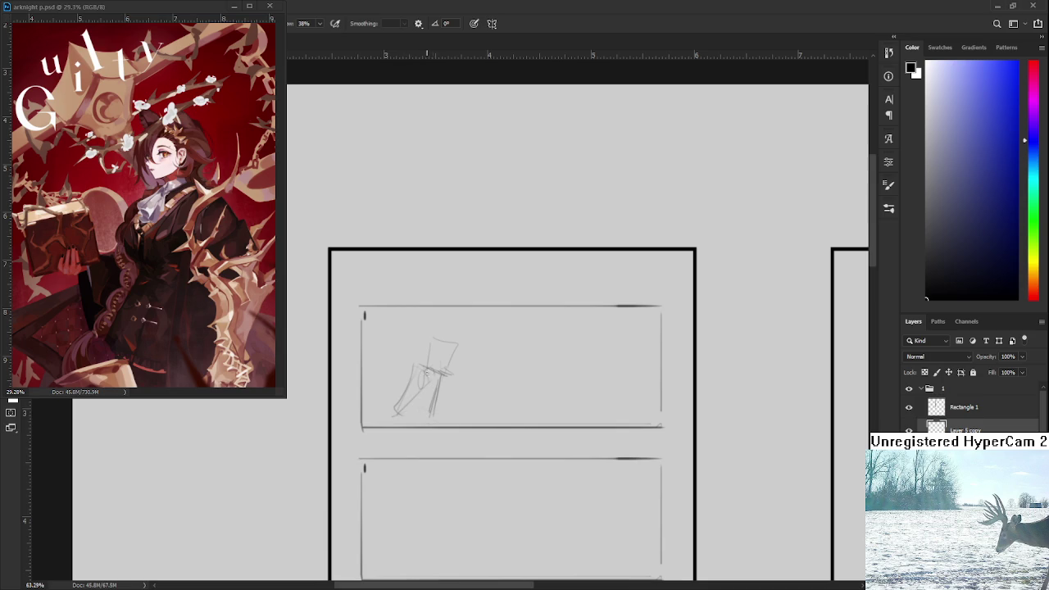
Step: Lower the figure's head and add strokes around the hat brim
key(l)
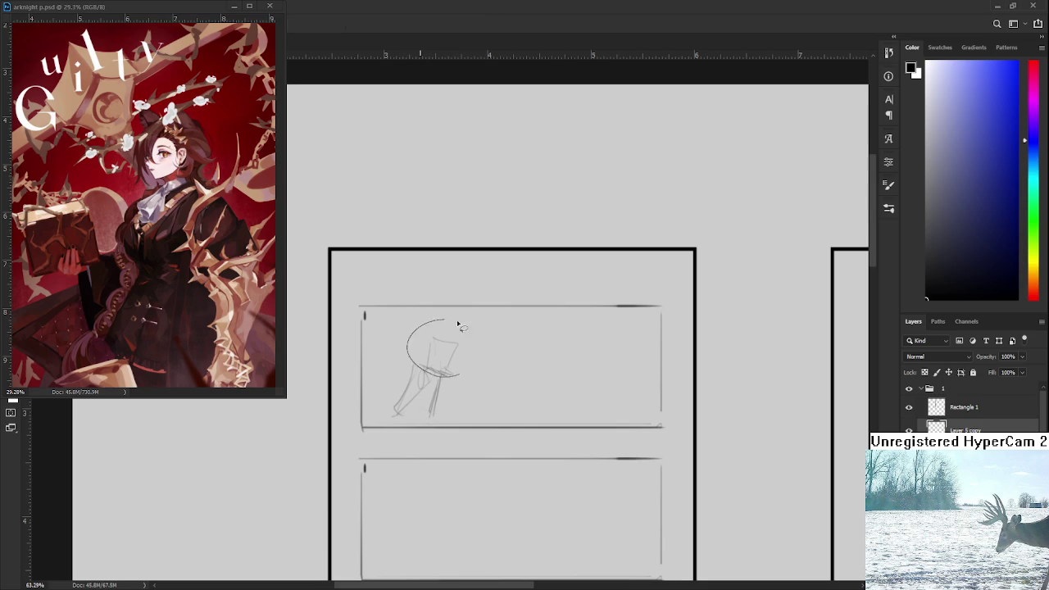
key(ctrl+t)
mouse_move(441, 323)
mouse_down()
mouse_move(489, 353)
mouse_move(451, 353)
mouse_move(446, 370)
mouse_move(438, 366)
mouse_up()
key(Return)
key(ctrl+d)
key(e)
key(b)
mouse_move(448, 369)
mouse_down()
mouse_move(441, 387)
mouse_move(446, 354)
mouse_up()
mouse_move(422, 352)
mouse_down()
mouse_move(450, 375)
mouse_move(429, 358)
mouse_move(452, 344)
mouse_move(437, 336)
mouse_up()
key(ctrl+z)
key(ctrl+z)
Step: Rework the figure's left side, then erase most of it down to faint strokes
key(e)
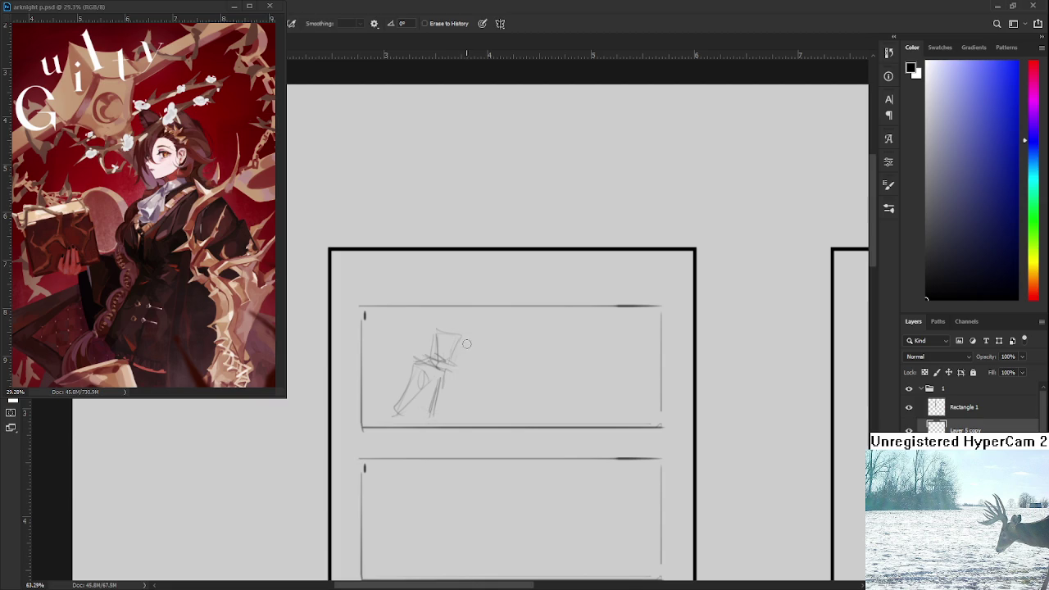
drag(470, 382, 467, 368)
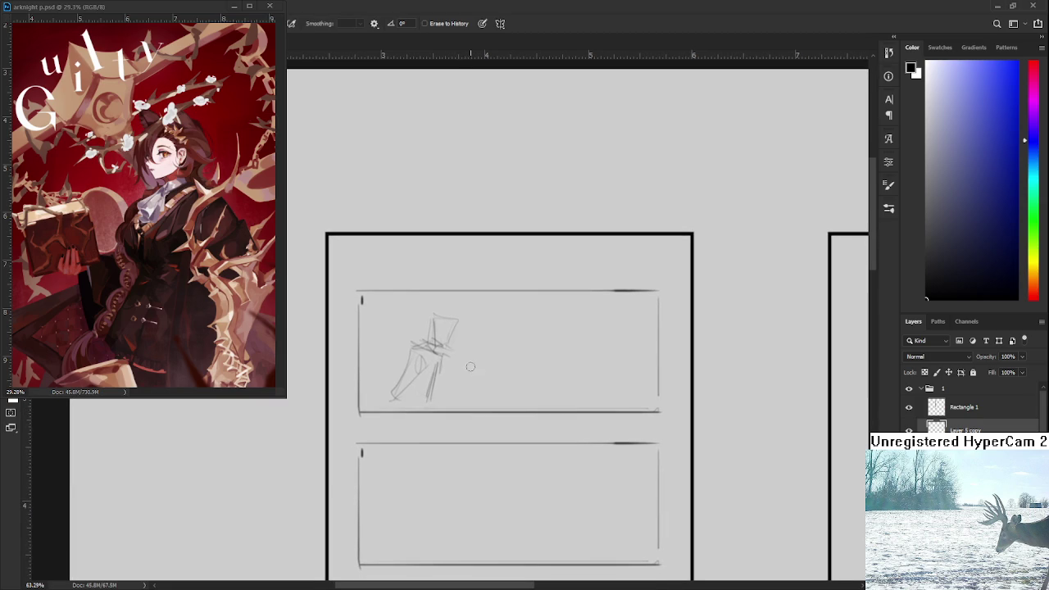
key(b)
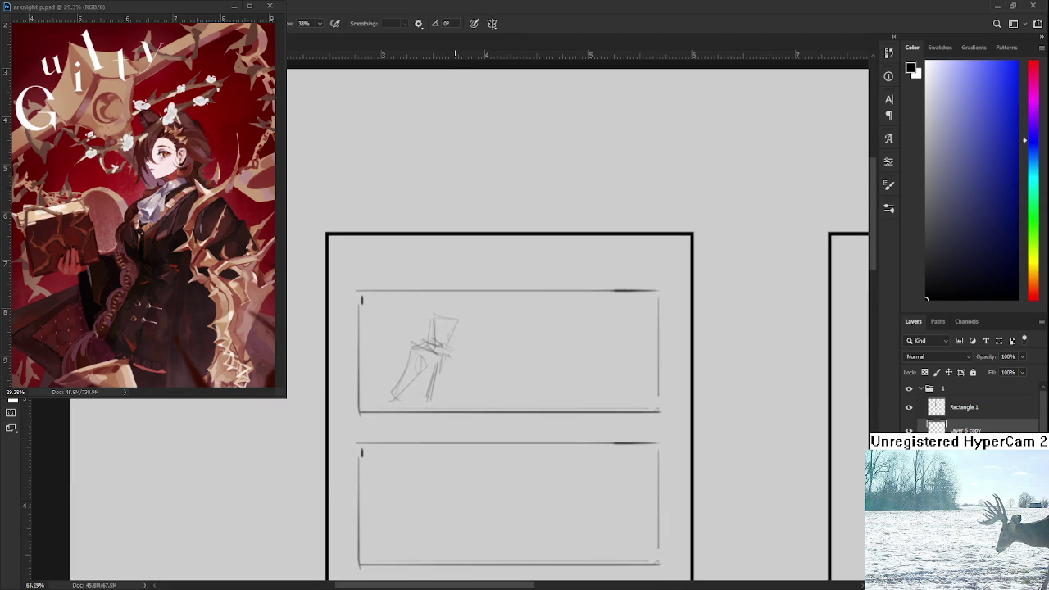
key(e)
drag(438, 326, 434, 336)
drag(394, 398, 447, 349)
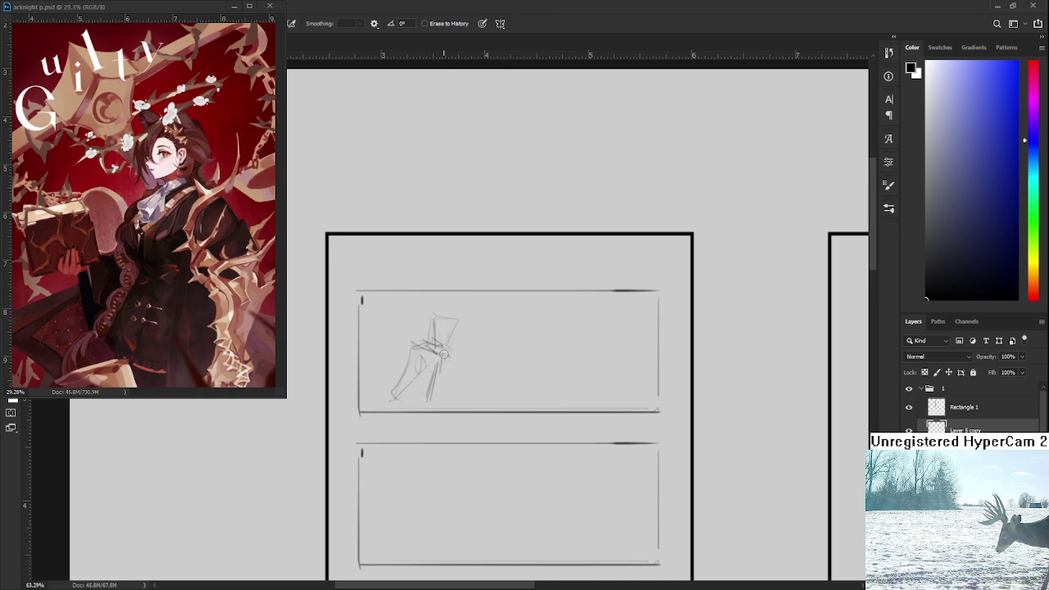
key(b)
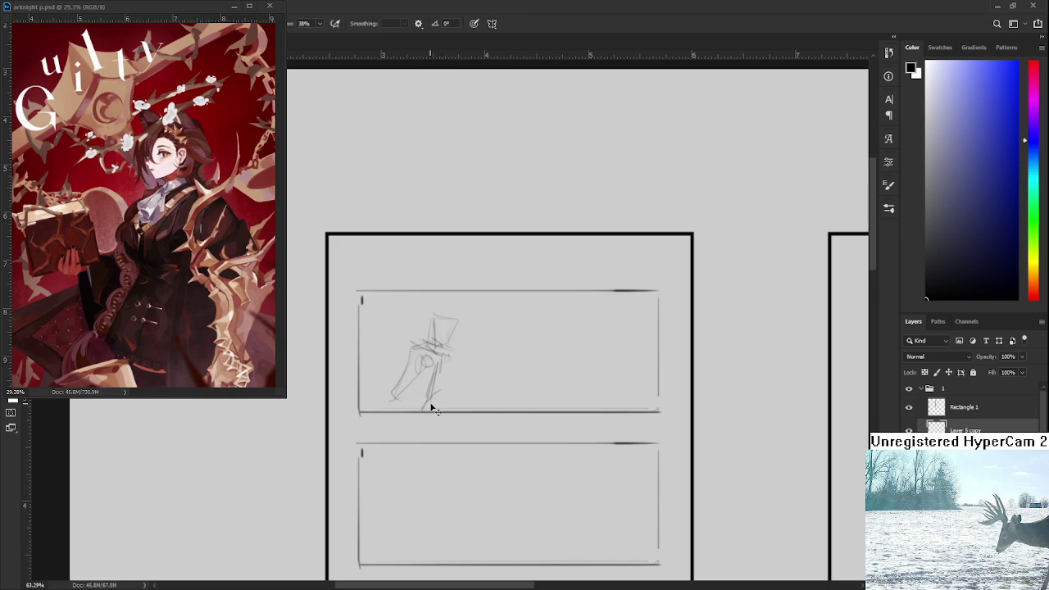
mouse_move(433, 374)
mouse_down()
mouse_move(414, 356)
mouse_move(410, 389)
mouse_up()
mouse_move(396, 391)
mouse_down()
mouse_move(415, 377)
mouse_move(379, 424)
mouse_move(387, 421)
mouse_up()
key(ctrl+z)
key(ctrl+z)
key(e)
mouse_move(406, 377)
mouse_down()
mouse_move(437, 339)
mouse_move(406, 389)
mouse_move(457, 342)
mouse_move(453, 316)
mouse_move(441, 355)
mouse_up()
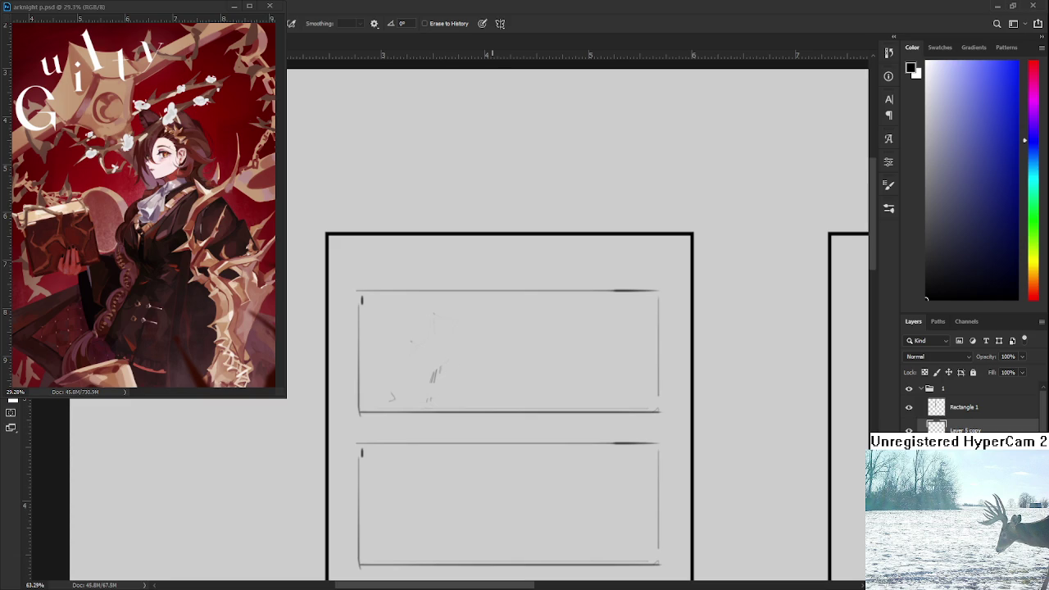
drag(434, 379, 451, 363)
Step: Draw two stacked box shapes forming a small standing figure in the top box
key(b)
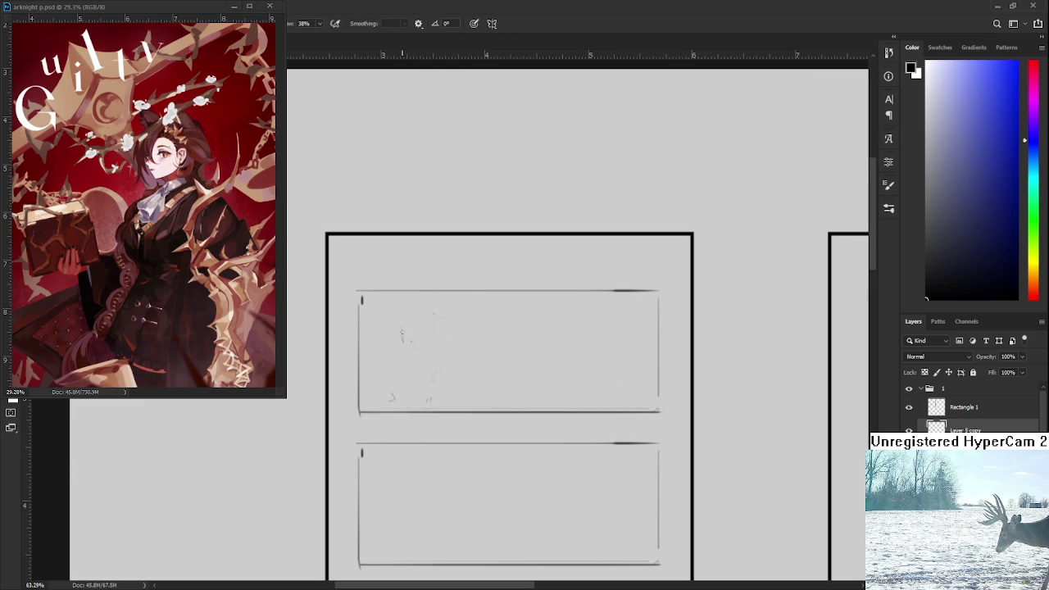
mouse_move(400, 316)
mouse_down()
mouse_move(403, 351)
mouse_move(423, 348)
mouse_move(424, 336)
mouse_move(405, 351)
mouse_move(409, 378)
mouse_move(425, 382)
mouse_move(410, 368)
mouse_move(405, 390)
mouse_up()
key(ctrl+z)
key(ctrl+z)
key(ctrl+z)
mouse_move(403, 359)
mouse_down()
mouse_move(421, 357)
mouse_move(426, 396)
mouse_up()
drag(405, 397, 427, 395)
scroll(414, 402, down, 1)
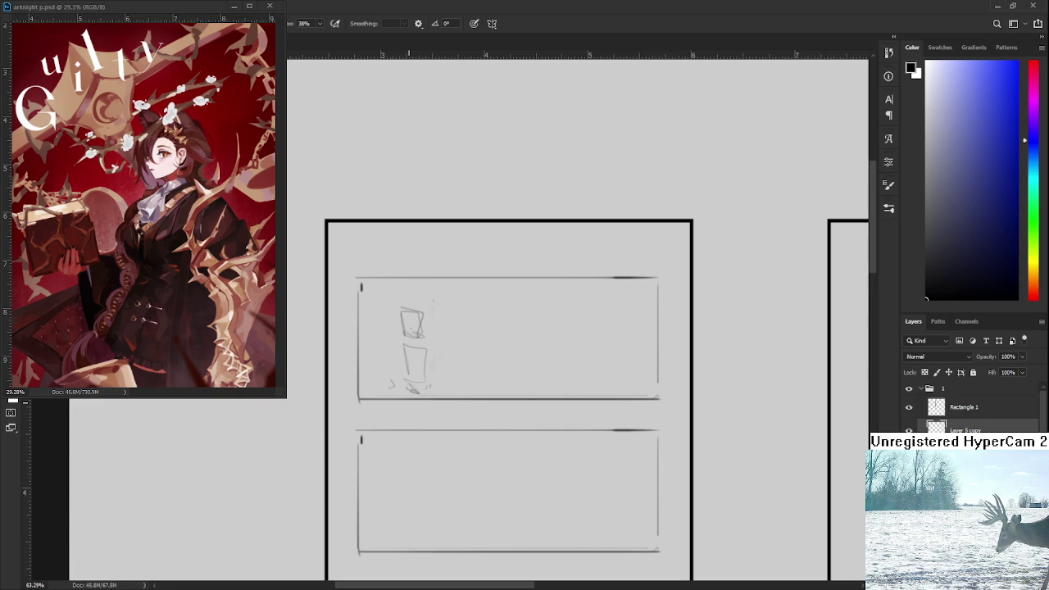
scroll(407, 410, down, 1)
Step: Add strokes to the small boxy figure's right side and base in the top box
scroll(407, 410, down, 2)
scroll(407, 409, up, 2)
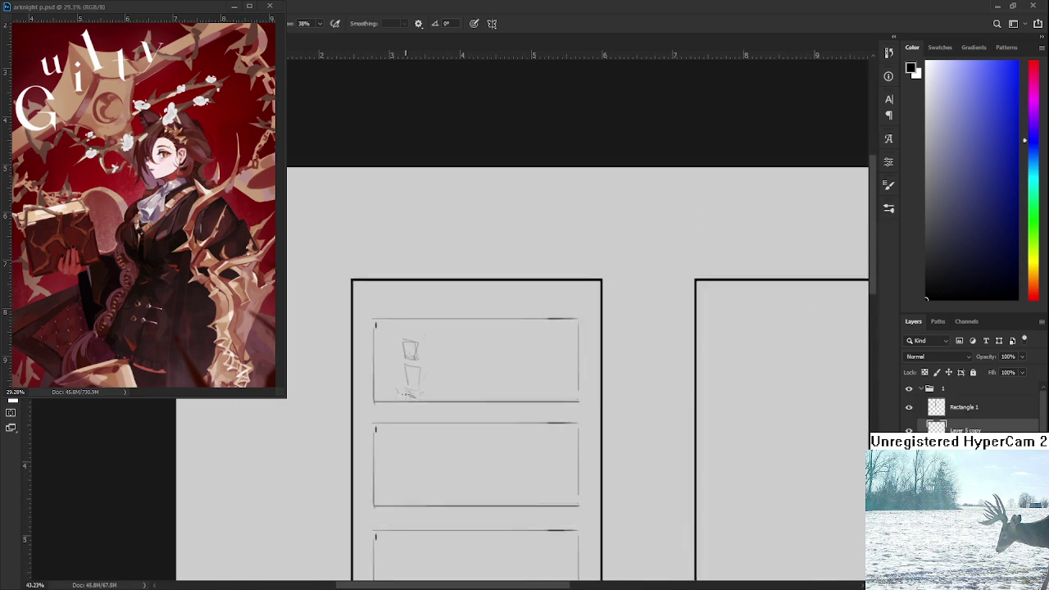
scroll(407, 410, down, 1)
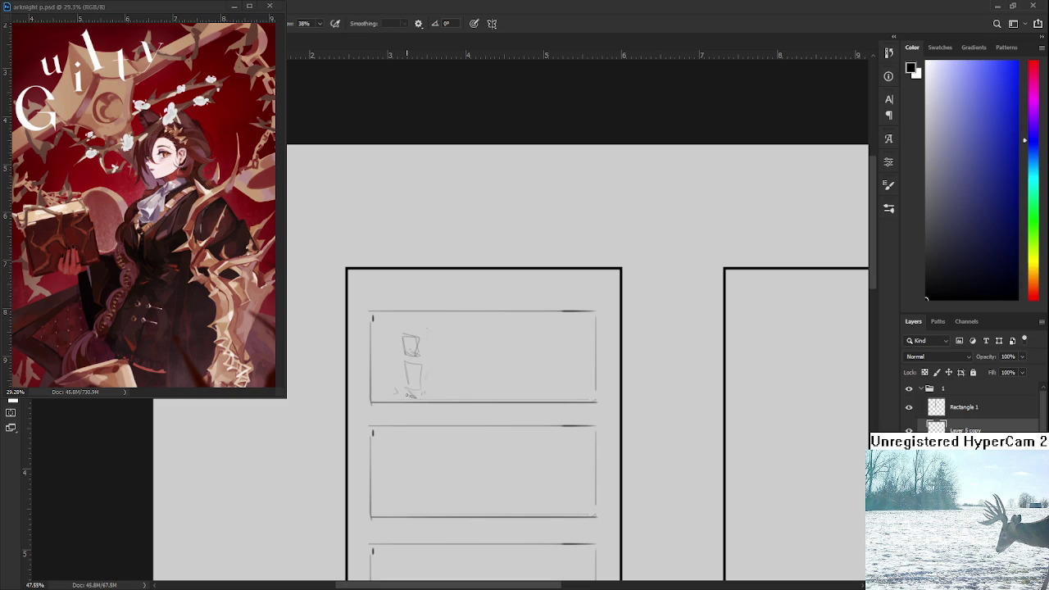
mouse_move(439, 361)
mouse_down()
mouse_move(434, 352)
mouse_move(401, 362)
mouse_move(416, 382)
mouse_move(389, 366)
mouse_move(396, 381)
mouse_move(424, 385)
mouse_move(399, 388)
mouse_move(423, 382)
mouse_up()
drag(418, 341, 415, 361)
Step: Sketch a second small boxy figure at the right of the bottom box
scroll(413, 342, down, 3)
scroll(450, 349, right, 1)
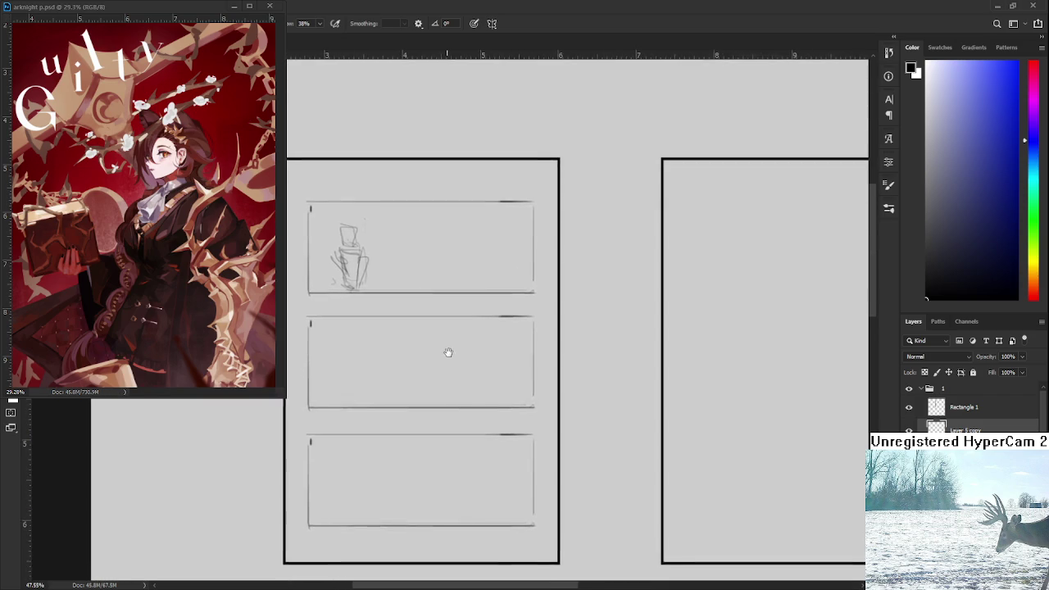
mouse_move(521, 456)
mouse_down()
mouse_move(519, 473)
mouse_move(499, 474)
mouse_move(513, 457)
mouse_move(518, 493)
mouse_move(497, 511)
mouse_move(502, 525)
mouse_up()
key(ctrl+z)
drag(492, 481, 500, 490)
drag(501, 479, 532, 583)
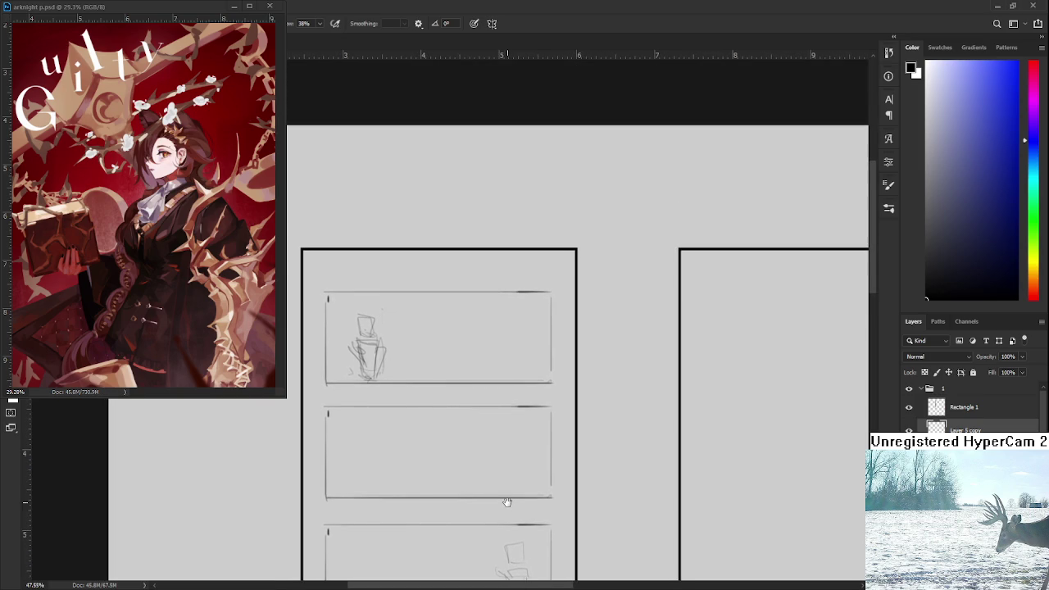
scroll(467, 377, down, 3)
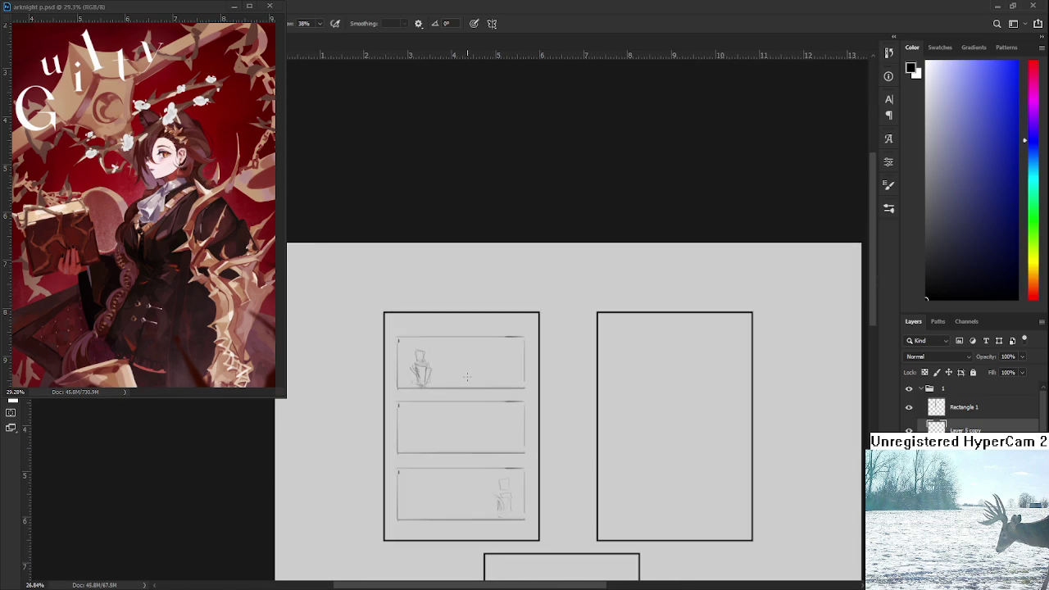
Step: Draw two long vertical brush lines down through the left frame's three boxes
drag(467, 377, 454, 353)
mouse_move(430, 294)
mouse_down()
mouse_move(434, 504)
mouse_move(468, 429)
mouse_move(470, 299)
mouse_up()
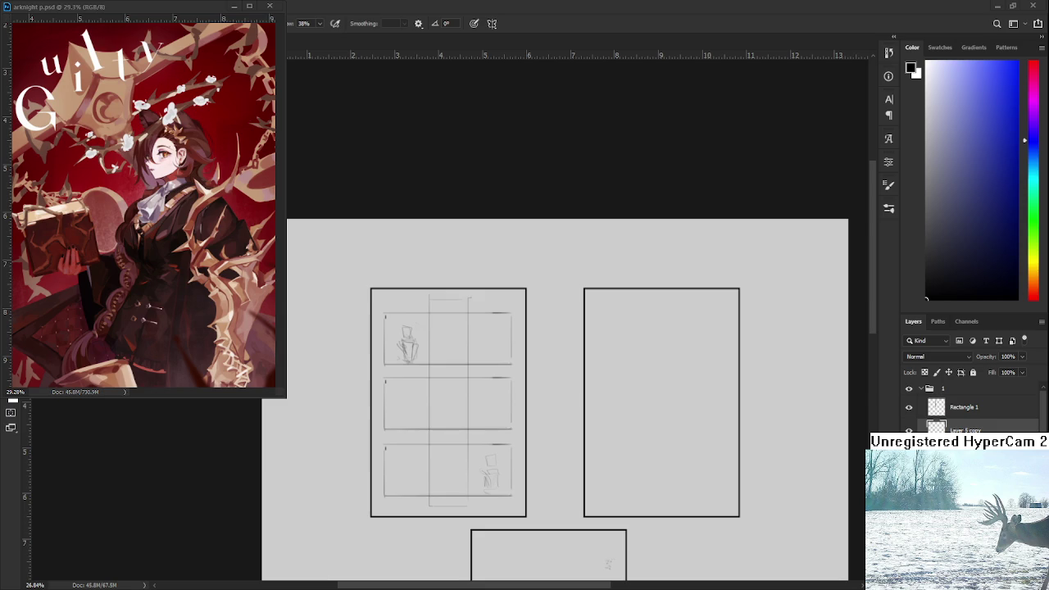
scroll(462, 213, up, 1)
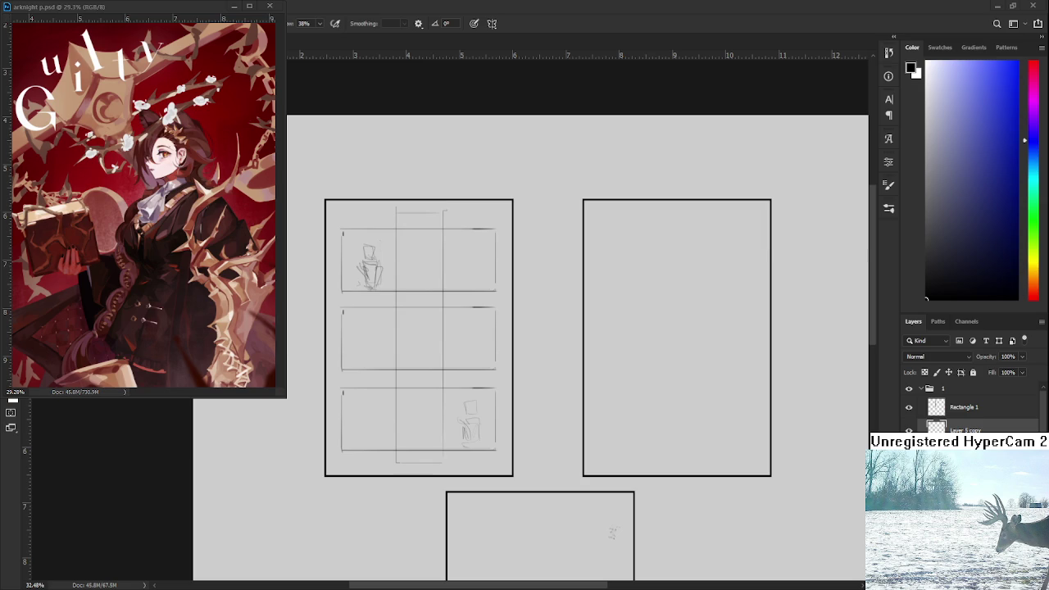
scroll(435, 375, up, 2)
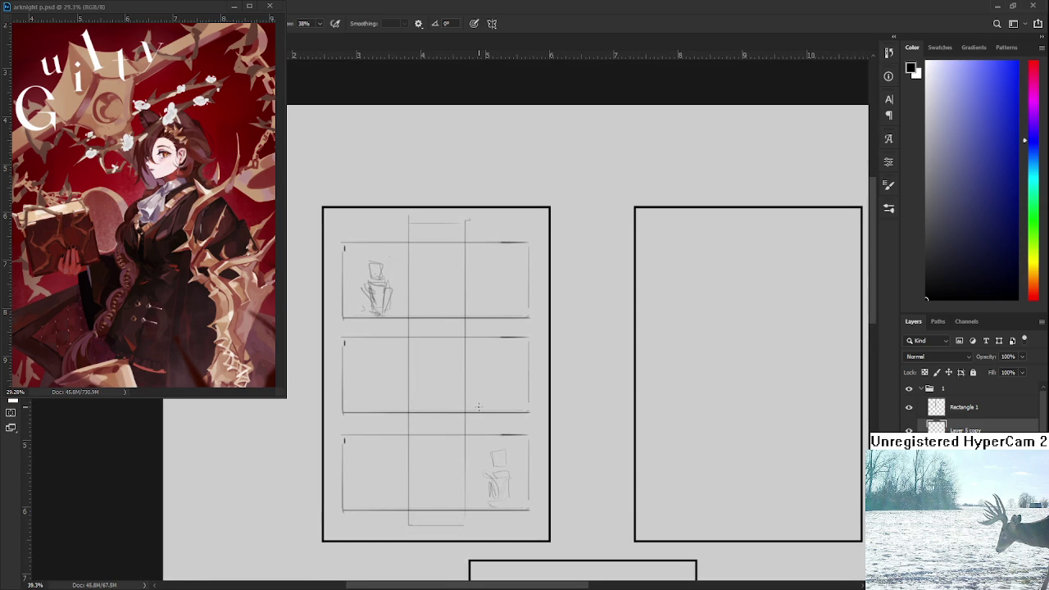
scroll(468, 375, up, 1)
Step: Undo the two vertical lines and sketch the figure's body below the middle panel's box
mouse_move(363, 356)
mouse_down()
mouse_move(417, 375)
mouse_move(382, 356)
mouse_move(422, 363)
mouse_move(423, 382)
mouse_move(401, 361)
mouse_move(416, 384)
mouse_move(391, 413)
mouse_up()
key(ctrl+z)
key(ctrl+z)
key(ctrl+z)
mouse_move(414, 385)
mouse_down()
mouse_move(408, 423)
mouse_move(391, 416)
mouse_move(401, 423)
mouse_move(419, 394)
mouse_up()
key(e)
key(b)
drag(419, 401, 411, 423)
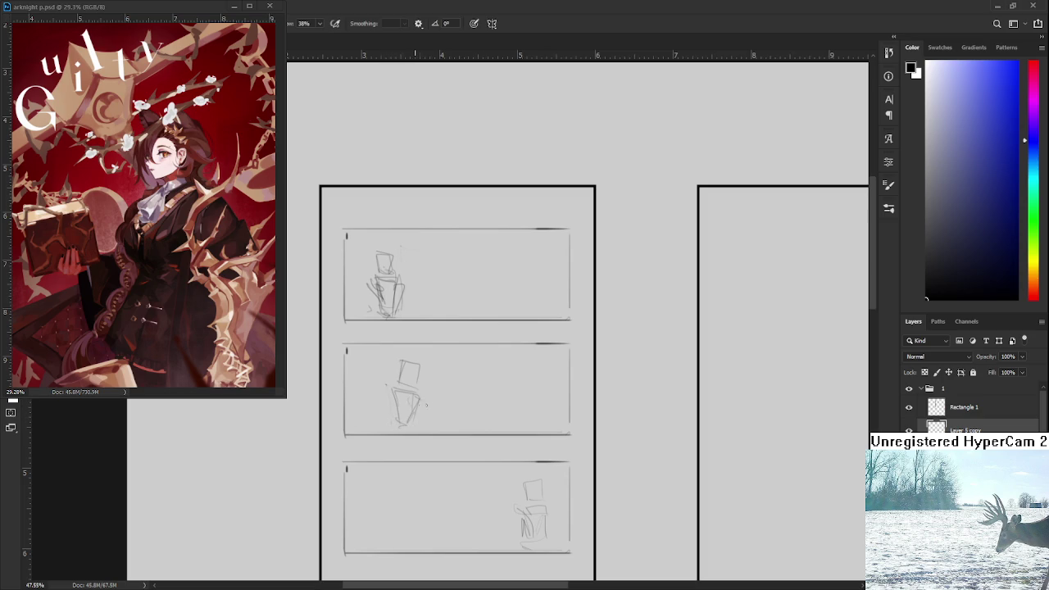
mouse_move(410, 376)
mouse_down()
mouse_move(396, 359)
mouse_move(378, 367)
mouse_move(403, 382)
mouse_move(398, 370)
mouse_up()
key(e)
key(b)
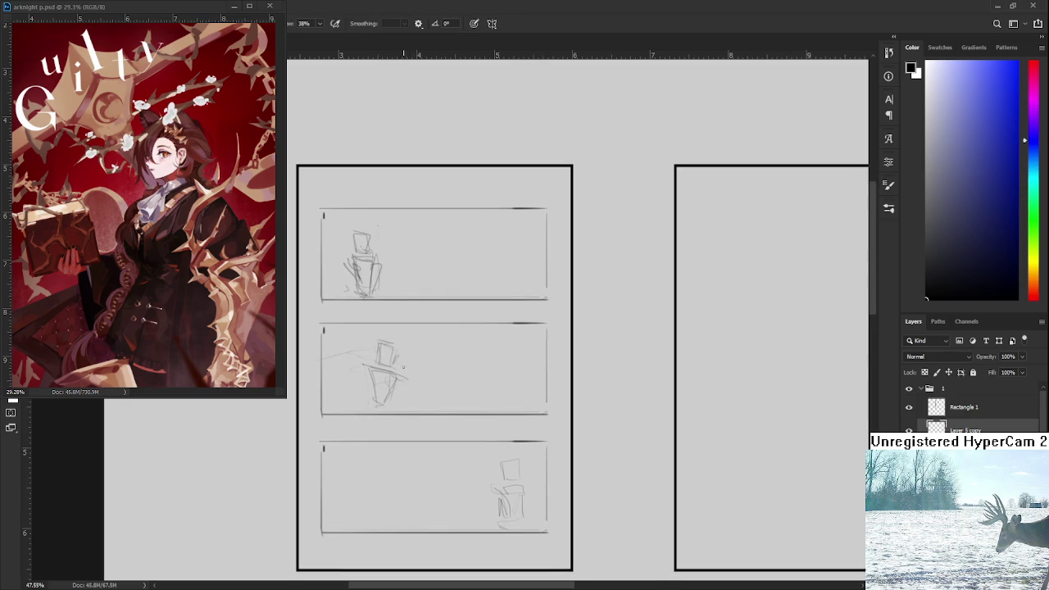
Step: Add a long diagonal stroke sweeping down-right from the middle panel's figure
drag(415, 365, 405, 359)
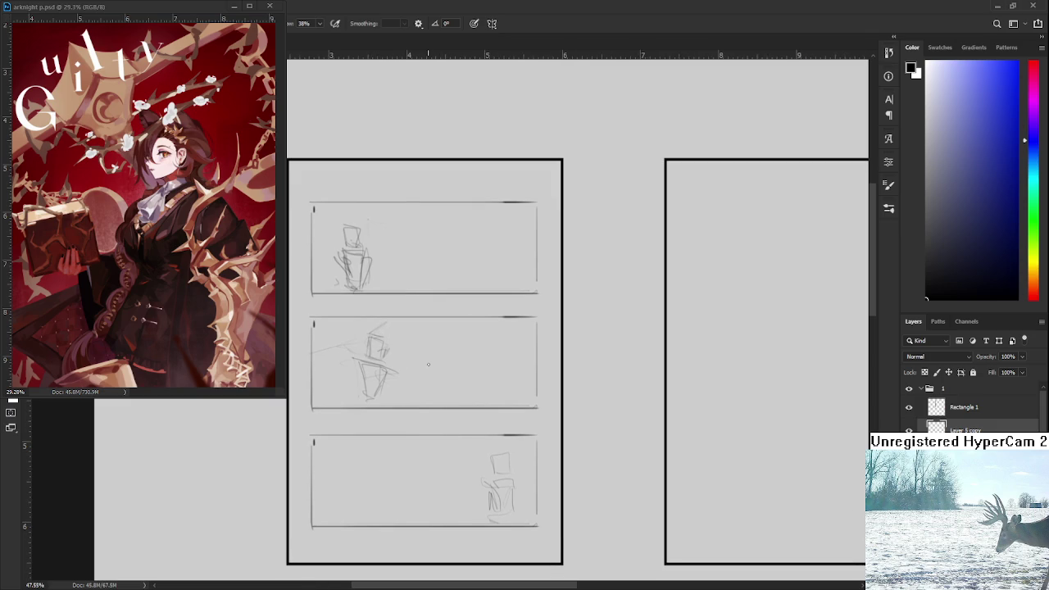
drag(429, 410, 439, 397)
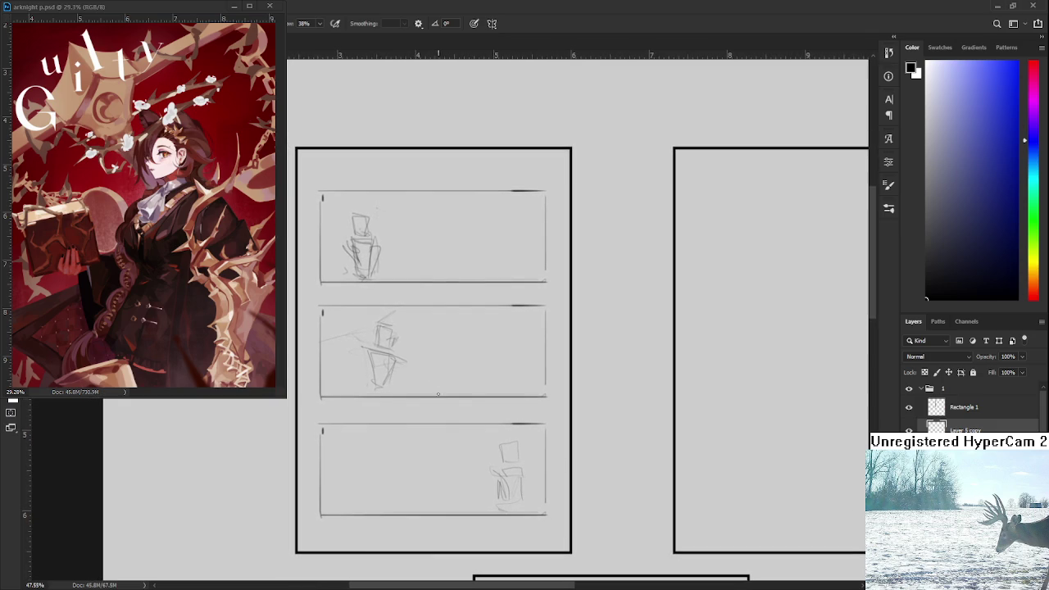
drag(401, 357, 455, 402)
key(ctrl+z)
key(ctrl+z)
key(e)
key(b)
drag(424, 382, 448, 392)
mouse_move(444, 347)
mouse_down()
mouse_move(468, 448)
mouse_move(466, 374)
mouse_move(461, 415)
mouse_move(473, 409)
mouse_up()
key(e)
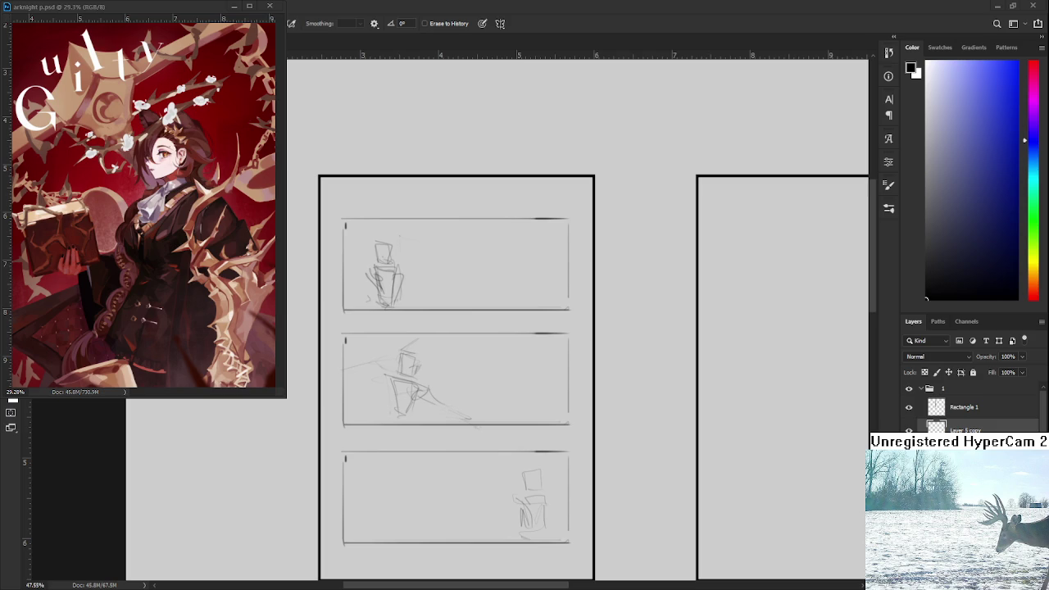
Step: Briefly hide the sketch layer to compare, then erase the figures from all three panels
scroll(522, 474, down, 2)
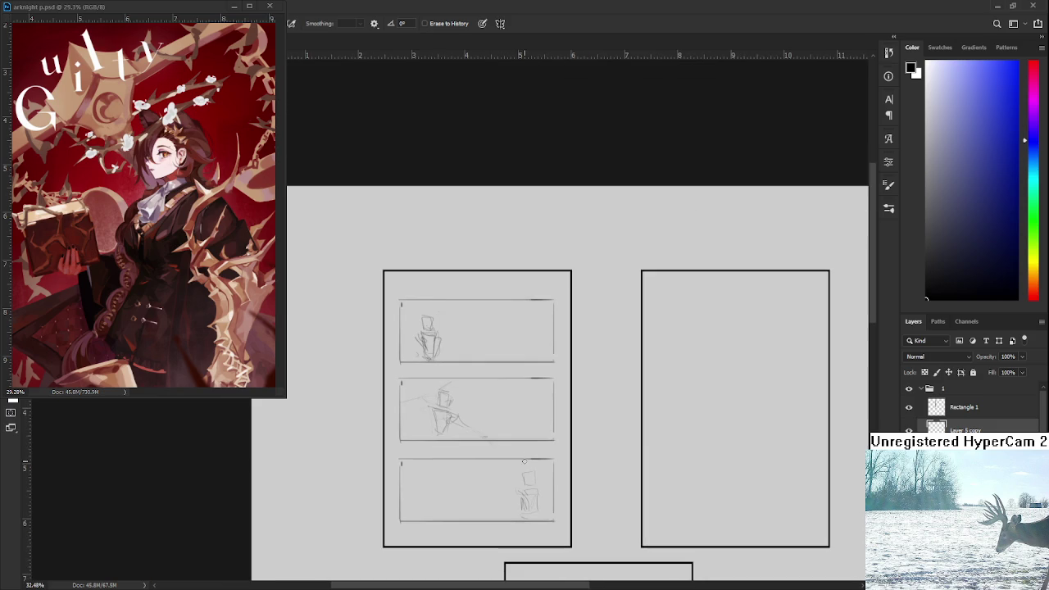
click(909, 429)
click(909, 430)
scroll(494, 419, down, 1)
scroll(485, 412, up, 3)
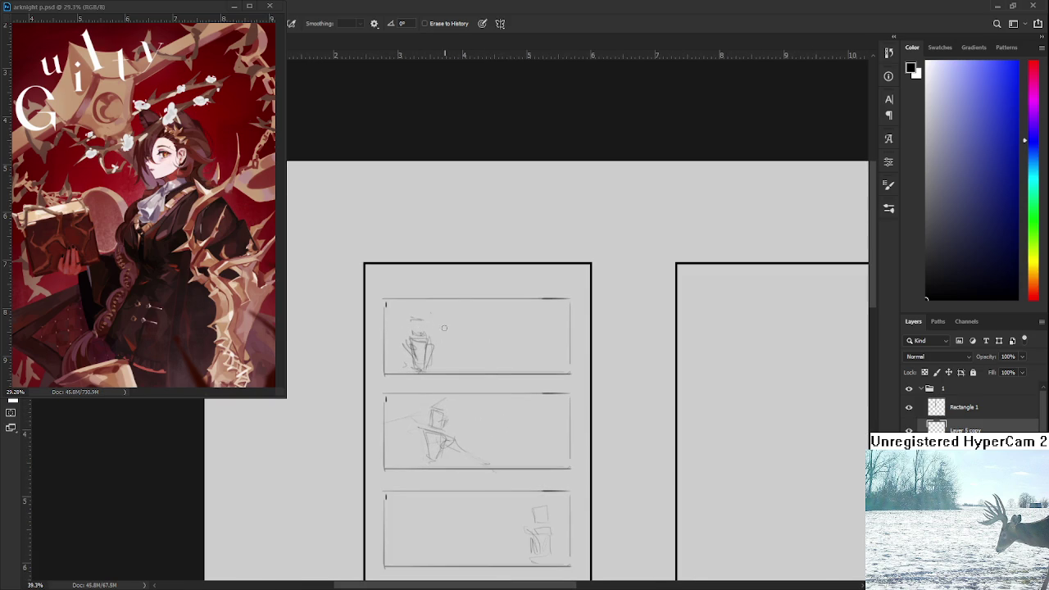
mouse_move(407, 335)
mouse_down()
mouse_move(451, 437)
mouse_move(443, 451)
mouse_move(456, 454)
mouse_up()
drag(457, 455, 449, 382)
mouse_move(511, 460)
mouse_down()
mouse_move(548, 467)
mouse_move(529, 484)
mouse_up()
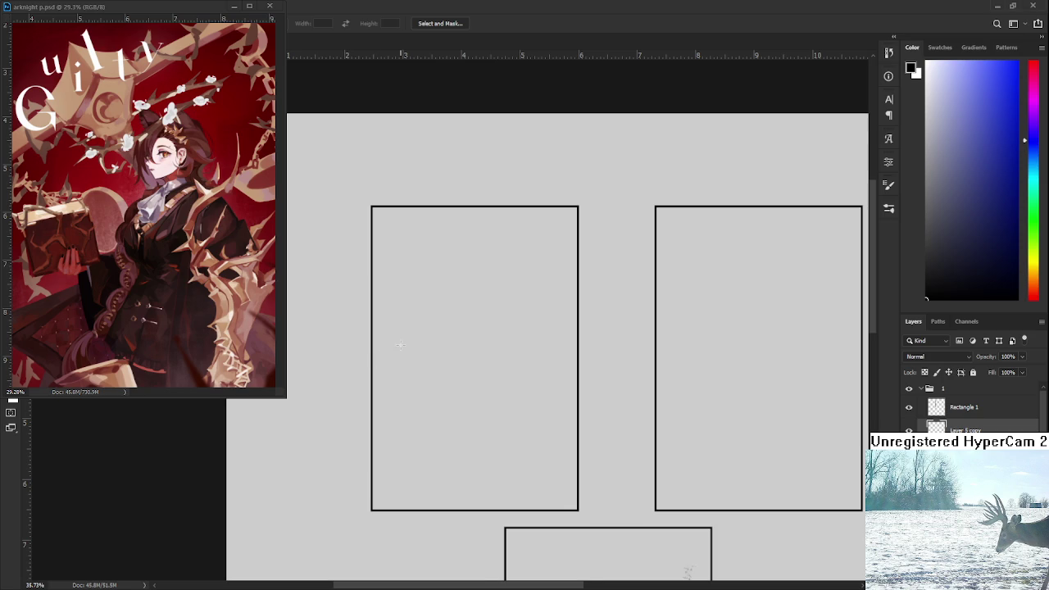
scroll(406, 353, down, 1)
scroll(414, 360, down, 1)
scroll(420, 367, down, 1)
scroll(426, 375, up, 1)
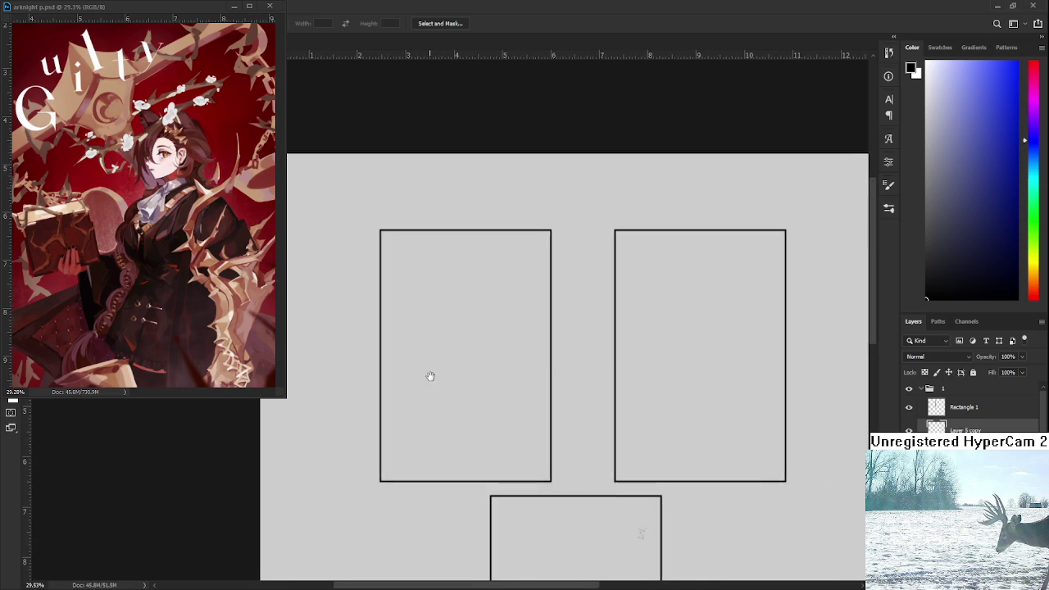
drag(428, 377, 431, 357)
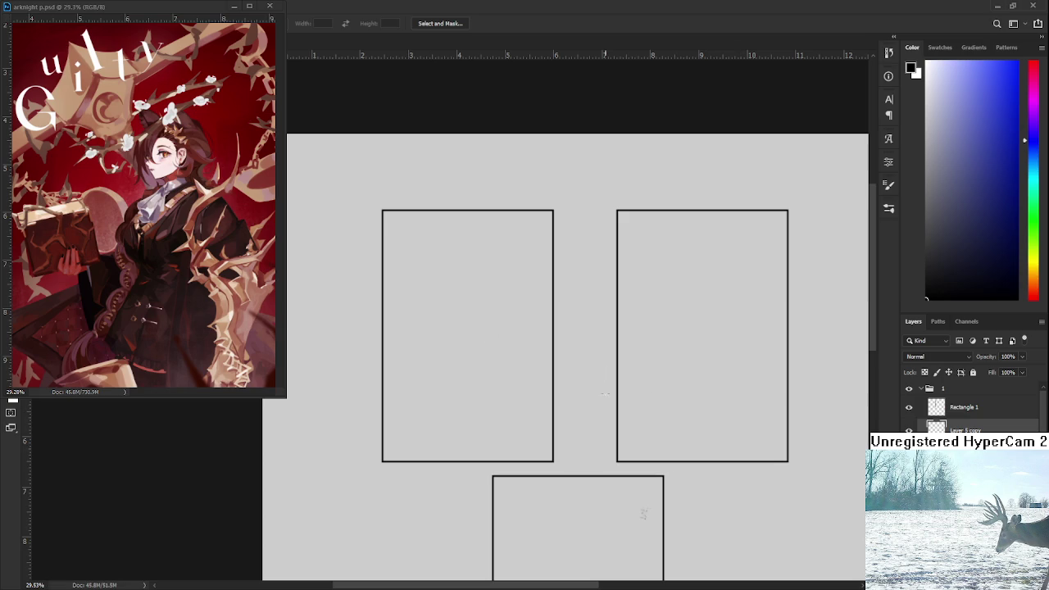
scroll(534, 373, up, 1)
scroll(532, 382, down, 1)
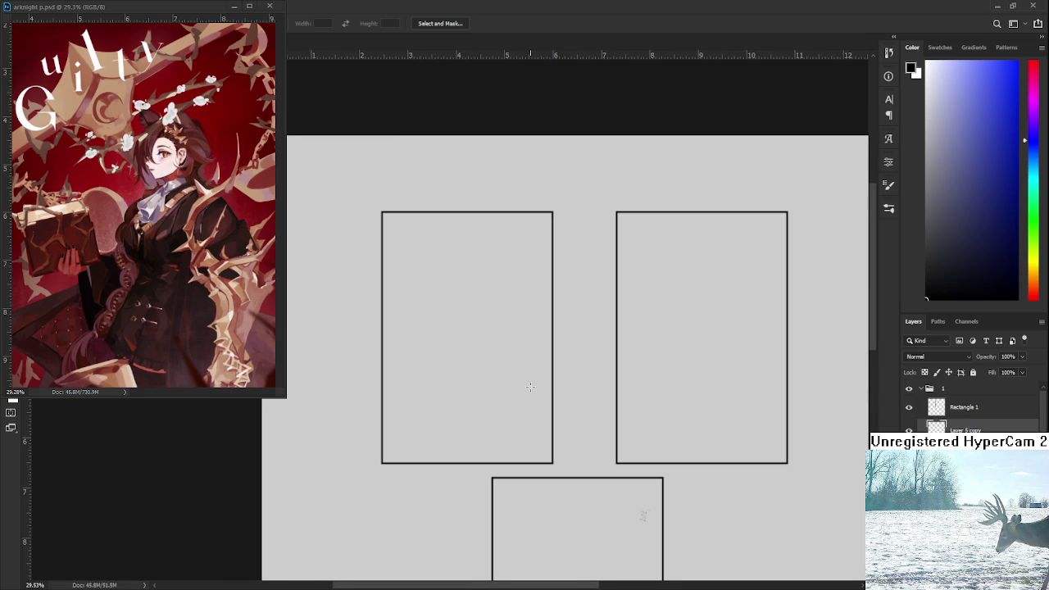
scroll(515, 405, up, 1)
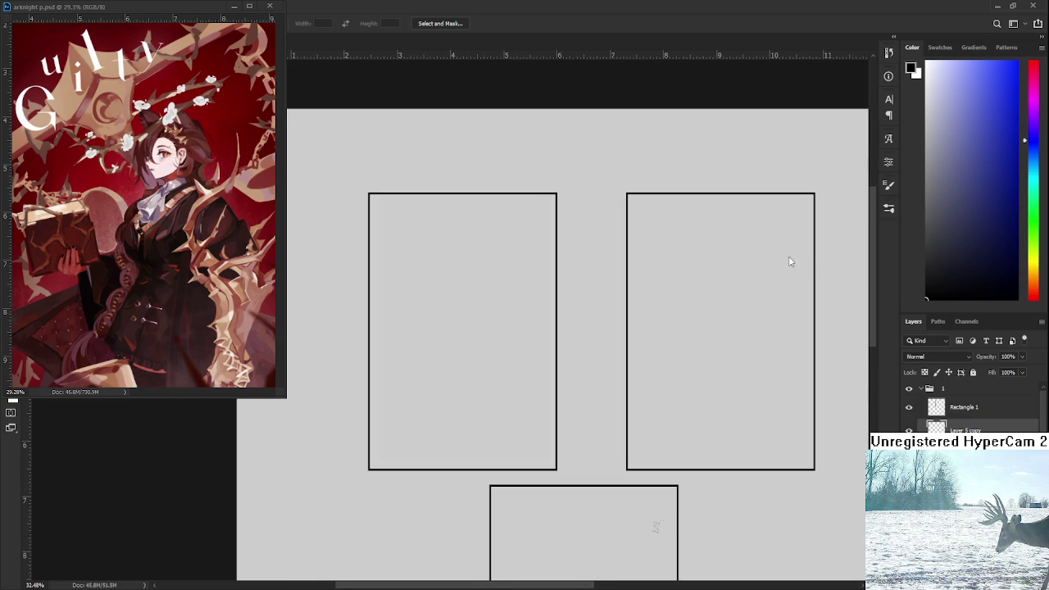
scroll(492, 378, down, 1)
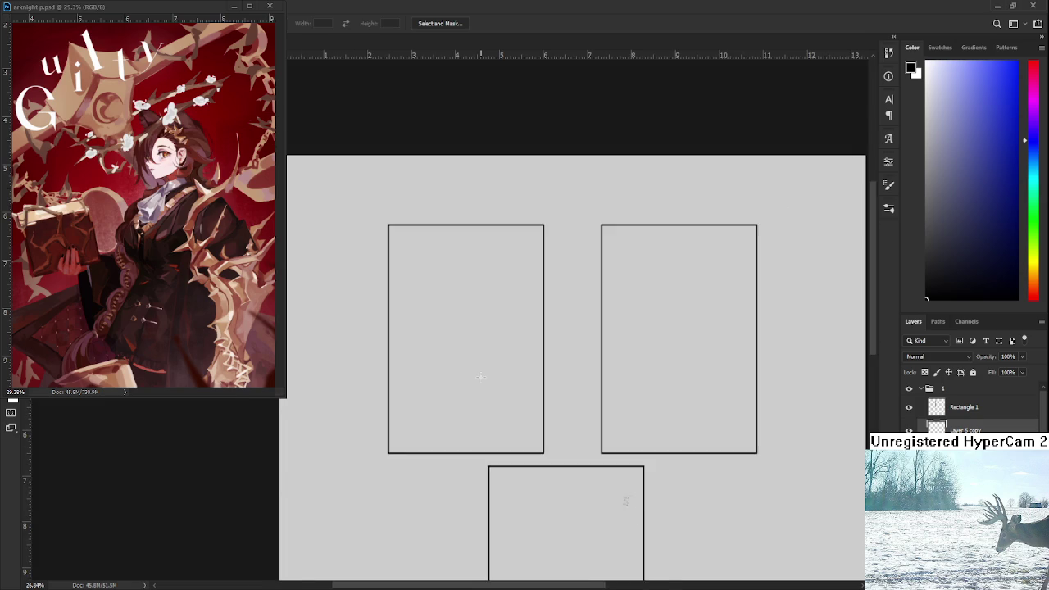
scroll(467, 385, up, 1)
drag(467, 385, 457, 345)
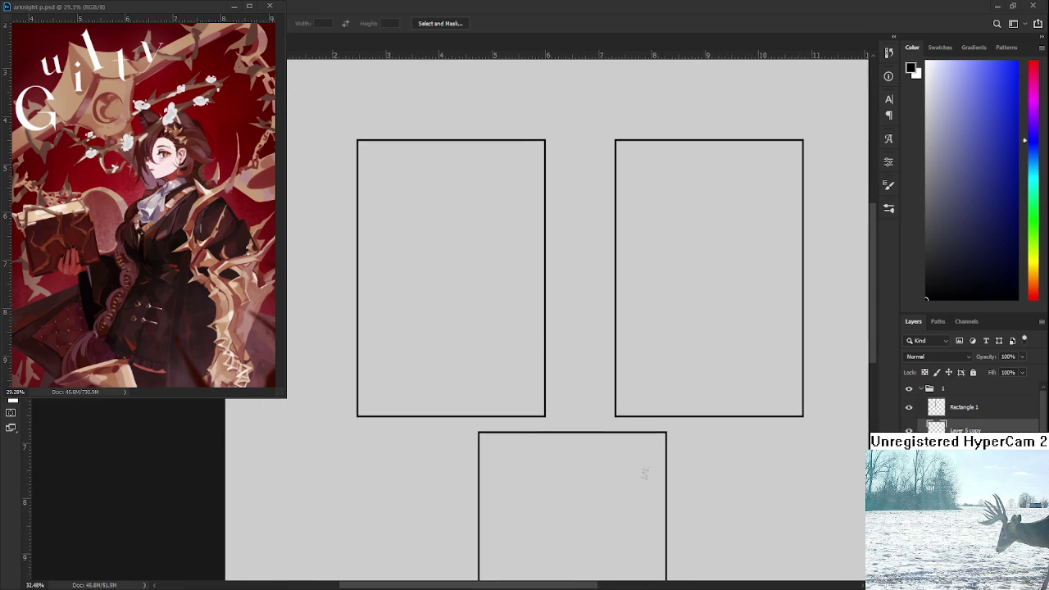
key(b)
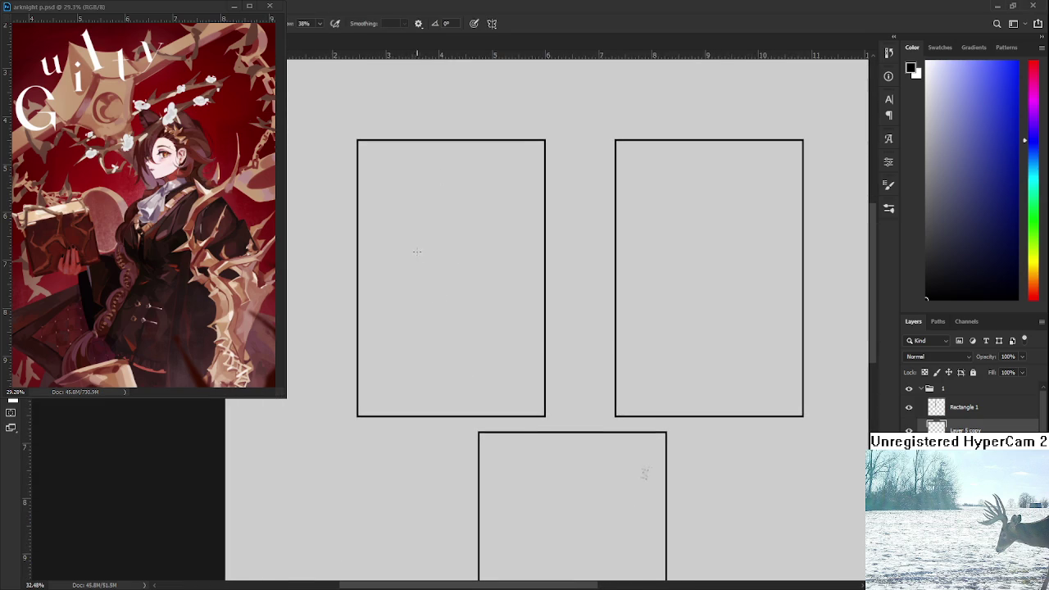
Step: Sketch and rework a rough box-shaped head block in the left panel
drag(429, 218, 435, 258)
key(ctrl+z)
mouse_move(435, 212)
mouse_down()
mouse_move(468, 271)
mouse_move(484, 233)
mouse_up()
key(ctrl+z)
key(ctrl+z)
key(ctrl+z)
key(ctrl+z)
key(ctrl+z)
mouse_move(464, 230)
mouse_down()
mouse_move(492, 272)
mouse_move(481, 269)
mouse_move(494, 270)
mouse_up()
key(e)
mouse_move(469, 263)
mouse_down()
mouse_move(501, 249)
mouse_move(471, 238)
mouse_up()
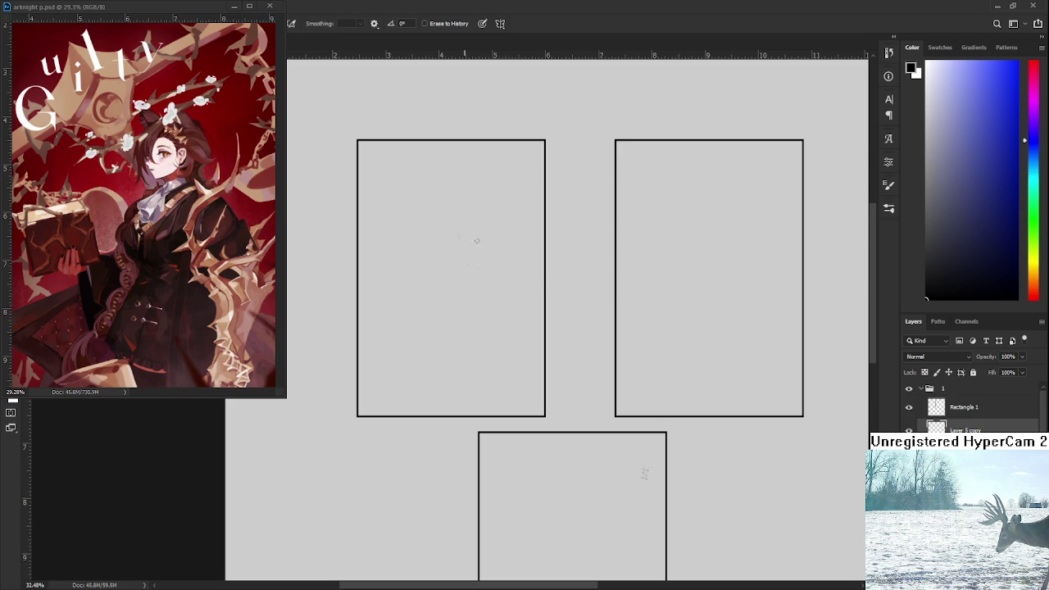
key(b)
drag(480, 232, 482, 243)
key(ctrl+z)
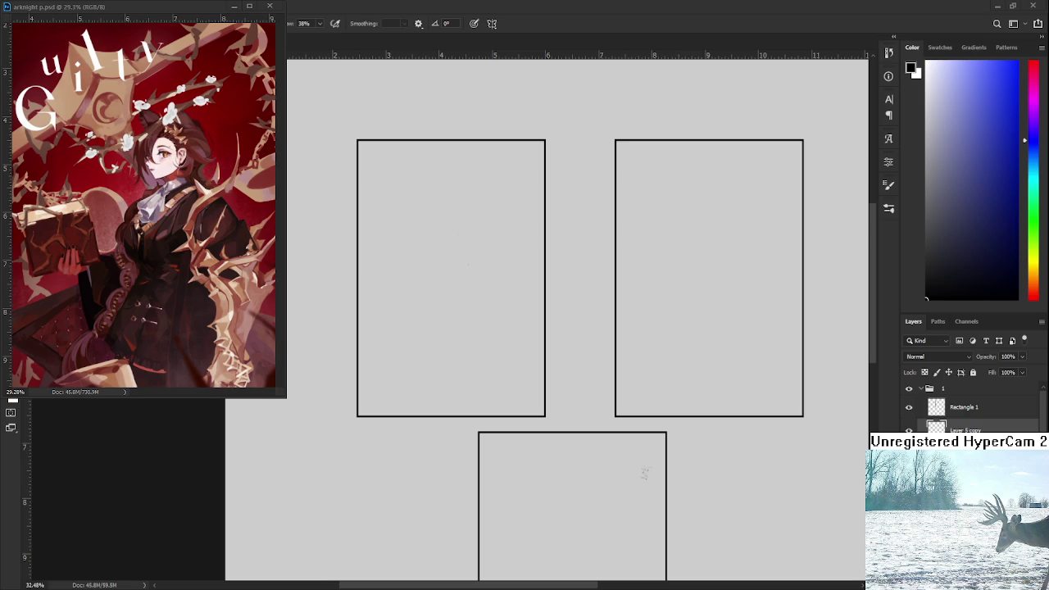
Step: Add the body's side lines and replace the dotted legs with cleaner strokes
drag(561, 310, 549, 334)
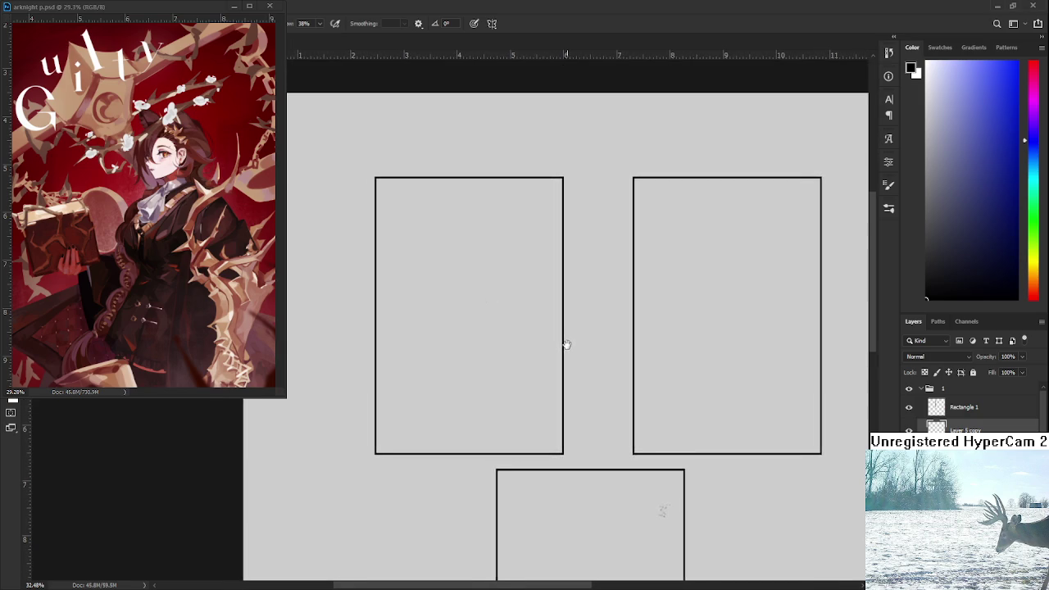
mouse_move(443, 276)
mouse_down()
mouse_move(442, 300)
mouse_move(429, 313)
mouse_move(443, 285)
mouse_move(432, 345)
mouse_move(445, 361)
mouse_up()
key(ctrl+z)
key(ctrl+z)
mouse_move(425, 312)
mouse_down()
mouse_move(425, 336)
mouse_move(443, 345)
mouse_move(428, 351)
mouse_up()
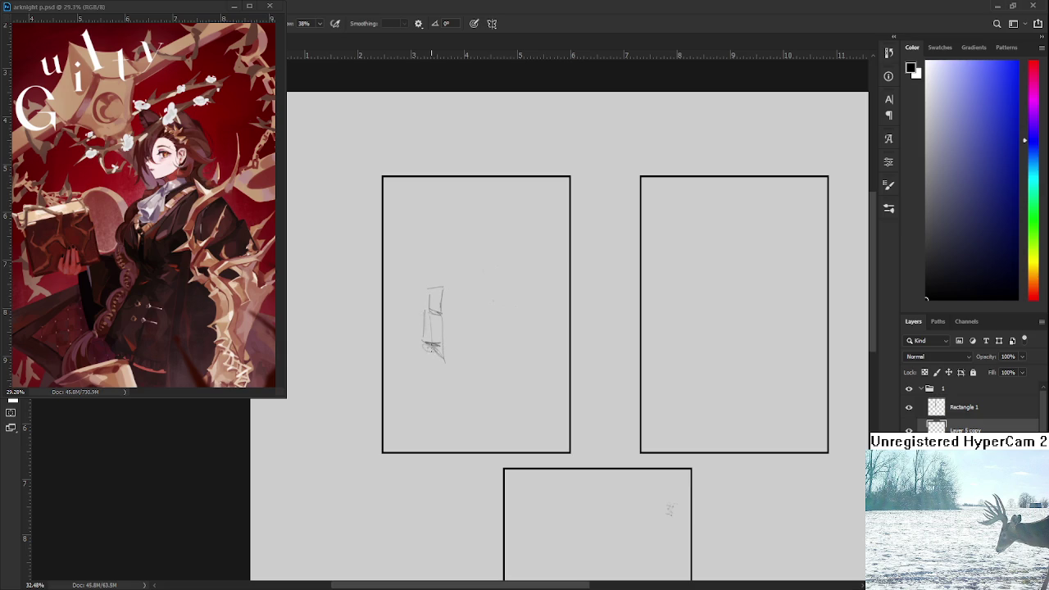
key(e)
mouse_move(444, 305)
mouse_down()
mouse_move(440, 294)
mouse_move(450, 309)
mouse_up()
key(b)
mouse_move(425, 353)
mouse_down()
mouse_move(443, 361)
mouse_move(427, 370)
mouse_move(435, 393)
mouse_move(426, 379)
mouse_up()
key(ctrl+z)
key(ctrl+z)
mouse_move(435, 357)
mouse_down()
mouse_move(436, 382)
mouse_move(453, 373)
mouse_up()
Step: Draw two full-length legs toward the frame bottom, then begin resizing the figure
drag(421, 383, 426, 401)
mouse_move(412, 365)
mouse_down()
mouse_move(426, 407)
mouse_move(439, 406)
mouse_move(439, 445)
mouse_up()
key(ctrl+z)
drag(450, 370, 452, 424)
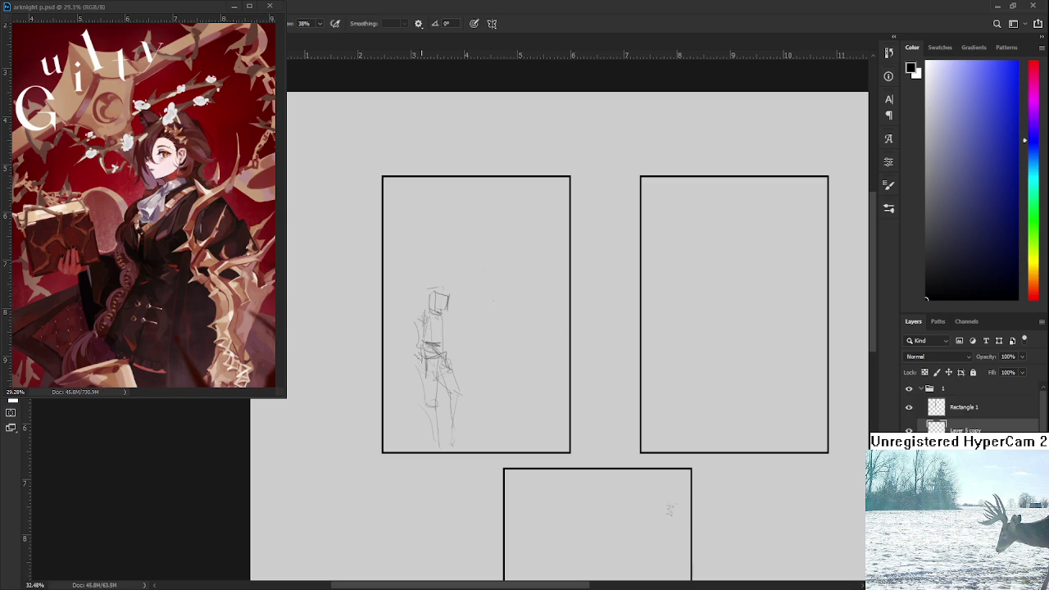
key(ctrl+t)
Step: Shrink the first figure sketch, lift it higher in the panel, and commit the transform
mouse_move(506, 270)
mouse_down()
mouse_move(503, 288)
mouse_move(468, 295)
mouse_up()
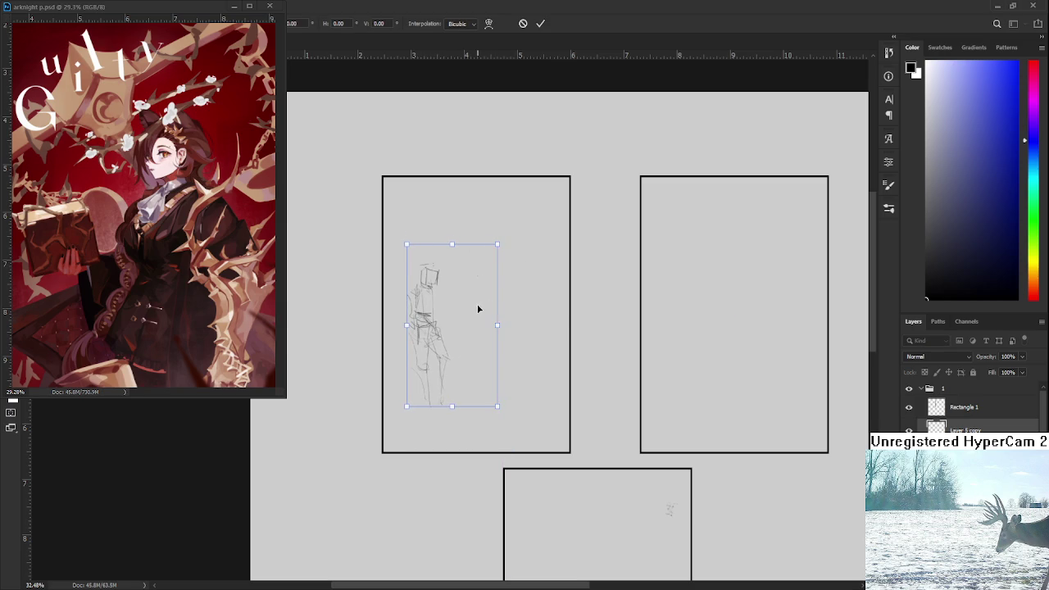
key(Return)
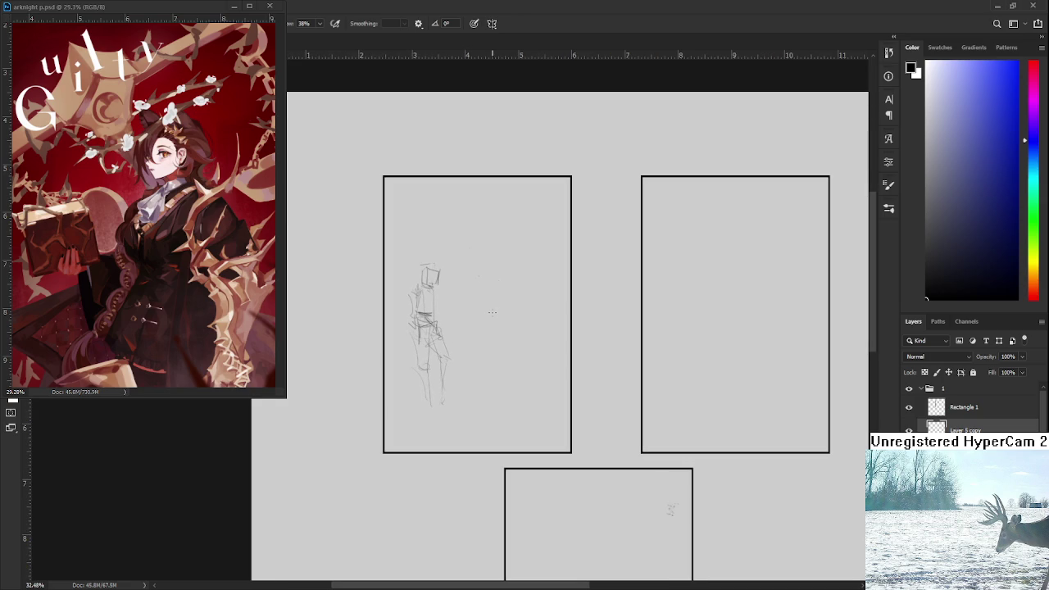
scroll(492, 311, down, 1)
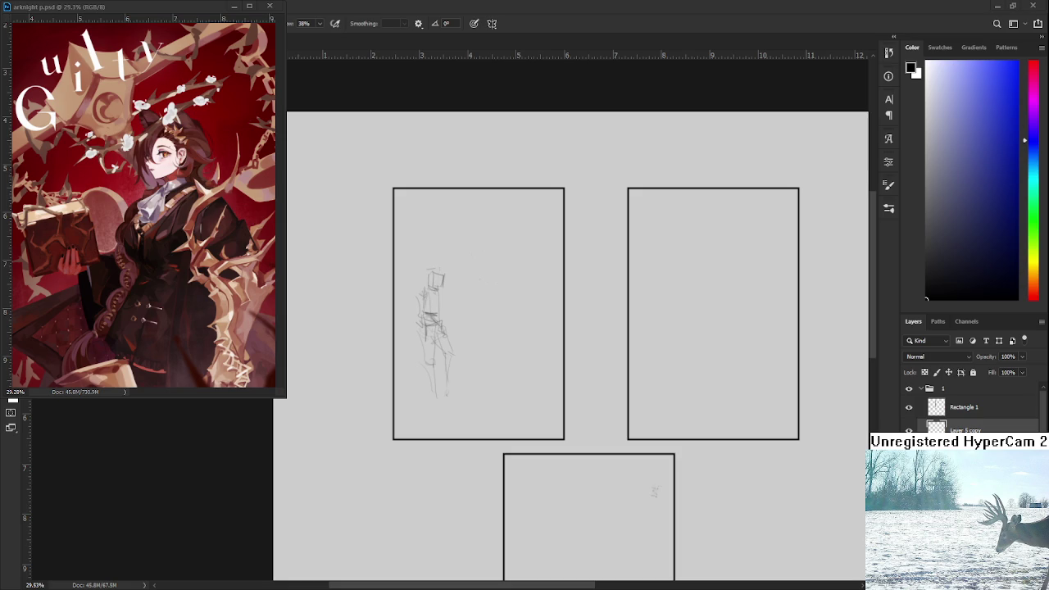
Step: Draw the second figure's box-shaped head with darkened edges
mouse_move(504, 254)
mouse_down()
mouse_move(508, 285)
mouse_move(533, 277)
mouse_move(529, 248)
mouse_up()
mouse_move(506, 284)
mouse_down()
mouse_move(531, 280)
mouse_move(507, 283)
mouse_up()
key(e)
key(b)
mouse_move(505, 249)
mouse_down()
mouse_move(532, 260)
mouse_move(533, 277)
mouse_up()
mouse_move(533, 281)
mouse_down()
mouse_move(518, 282)
mouse_move(513, 344)
mouse_up()
Step: Sketch the narrow torso, hip crossbar and long legs reaching past the panel border
drag(514, 343, 526, 332)
key(ctrl+z)
drag(513, 287, 514, 310)
mouse_move(529, 287)
mouse_down()
mouse_move(529, 329)
mouse_move(531, 320)
mouse_move(547, 341)
mouse_move(521, 299)
mouse_move(504, 340)
mouse_up()
mouse_move(513, 303)
mouse_down()
mouse_move(529, 341)
mouse_move(498, 392)
mouse_up()
mouse_move(514, 335)
mouse_down()
mouse_move(532, 346)
mouse_move(515, 360)
mouse_move(533, 366)
mouse_move(544, 339)
mouse_move(546, 372)
mouse_up()
mouse_move(527, 371)
mouse_down()
mouse_move(549, 367)
mouse_move(538, 361)
mouse_up()
drag(518, 369, 520, 415)
drag(531, 362, 532, 468)
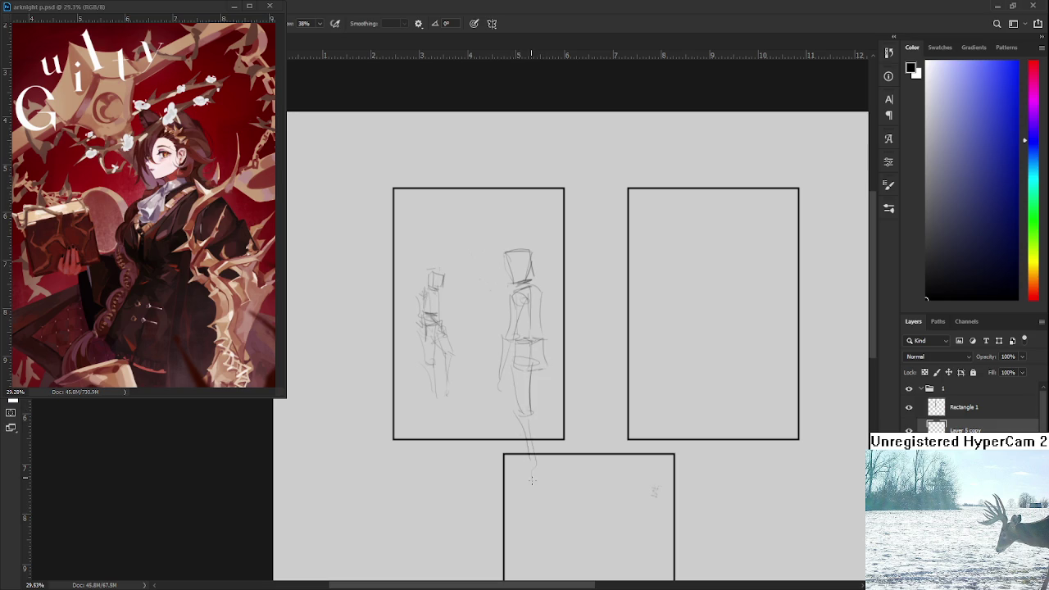
mouse_move(529, 357)
mouse_down()
mouse_move(543, 377)
mouse_move(543, 414)
mouse_up()
mouse_move(533, 367)
mouse_down()
mouse_move(536, 439)
mouse_move(546, 439)
mouse_up()
Step: Lasso the second figure's head and scale it down slightly
key(l)
drag(540, 285, 541, 283)
key(ctrl+t)
drag(546, 229, 540, 238)
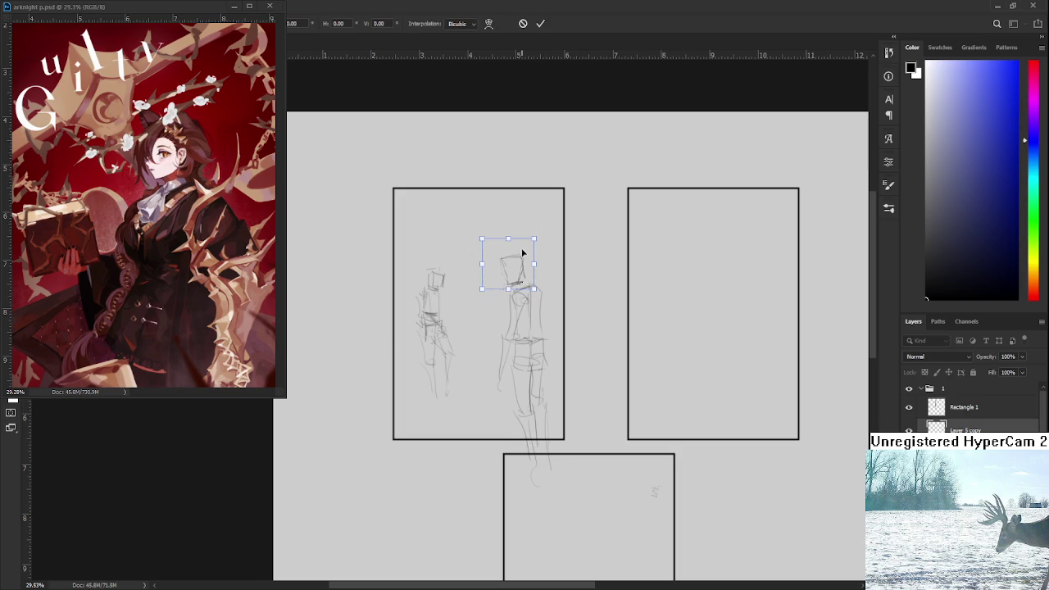
key(Return)
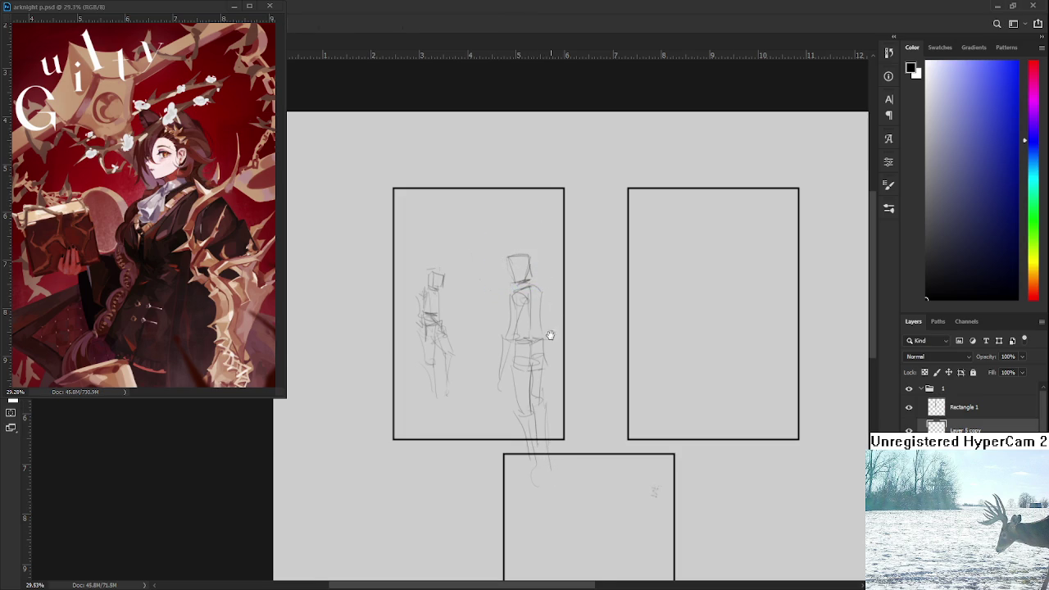
drag(552, 342, 564, 318)
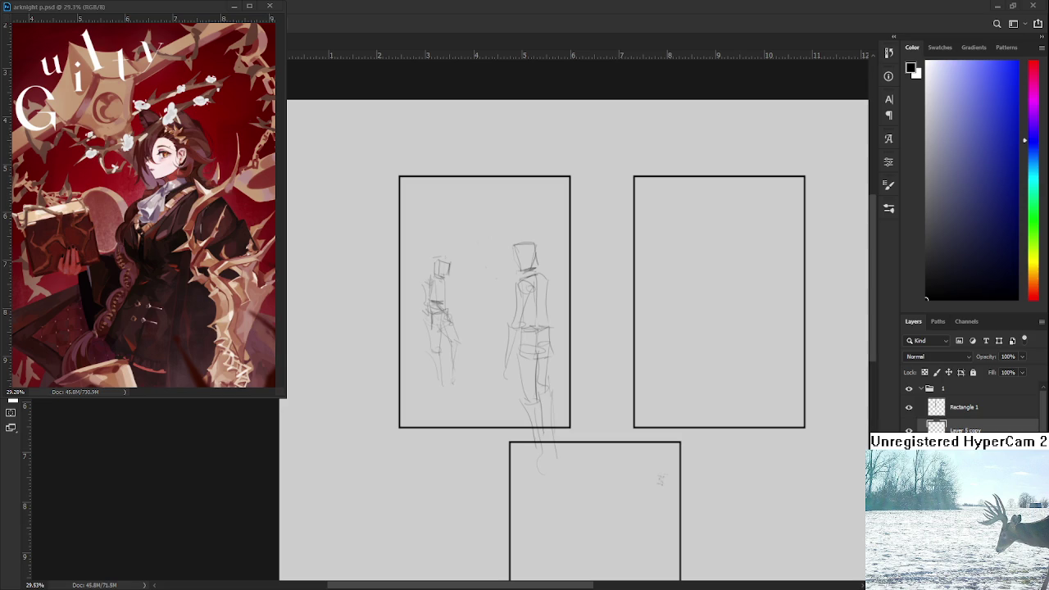
scroll(526, 343, down, 1)
Step: Lasso and slightly tilt the second figure, deselect, then close the arknight reference and go Home
scroll(527, 343, up, 1)
scroll(541, 375, down, 1)
mouse_move(571, 493)
mouse_down()
mouse_move(603, 225)
mouse_move(627, 370)
mouse_up()
key(ctrl+t)
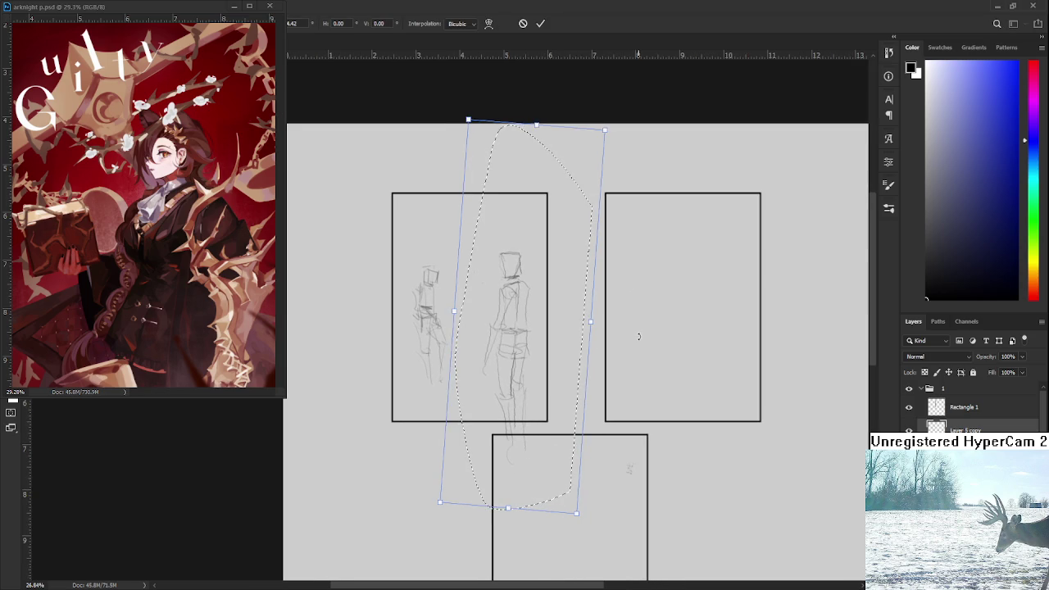
key(Return)
key(ctrl+d)
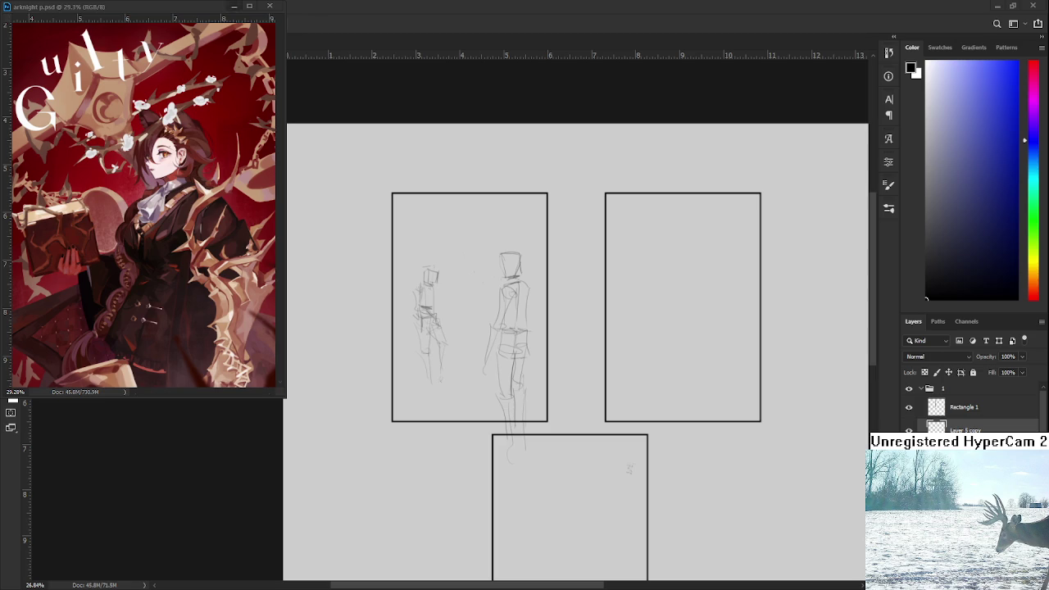
click(234, 5)
click(15, 26)
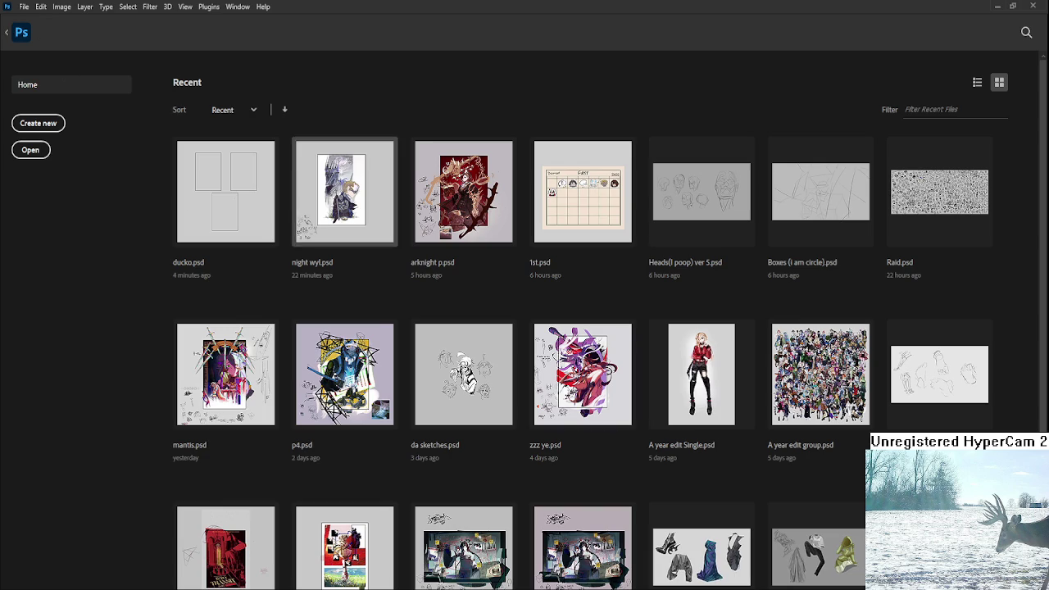
Step: Open night wyl.psd from Home, zoom around it, then close it to return to ducko.psd
click(354, 187)
scroll(450, 305, up, 1)
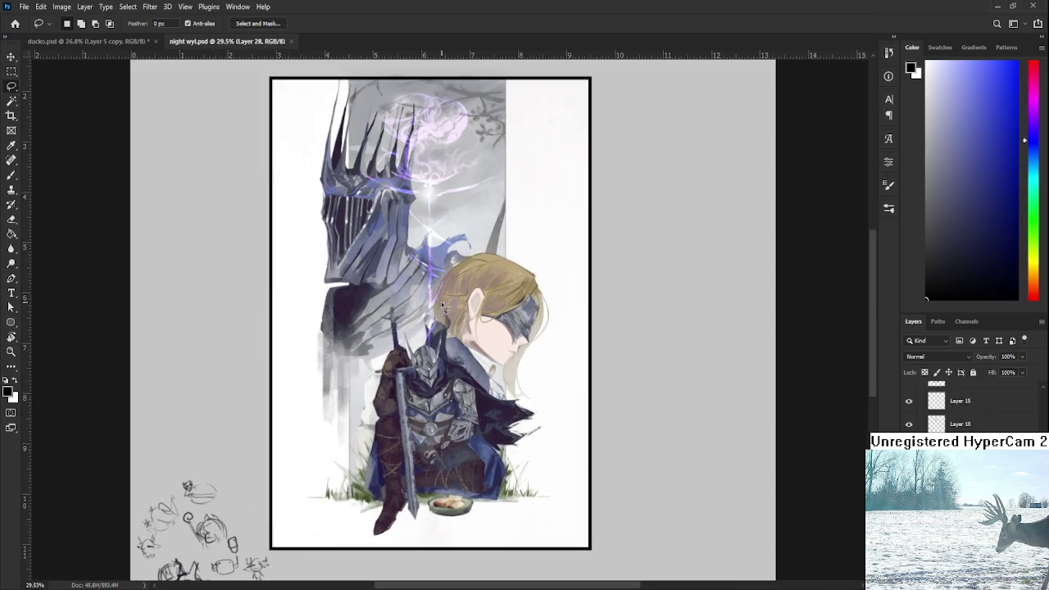
scroll(438, 320, down, 1)
scroll(439, 314, down, 1)
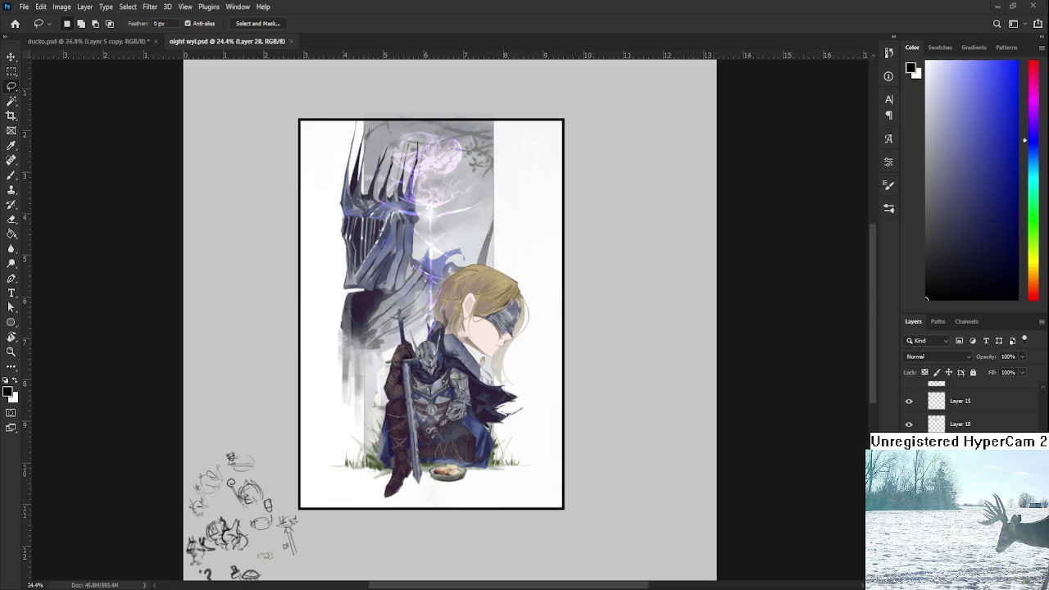
click(291, 41)
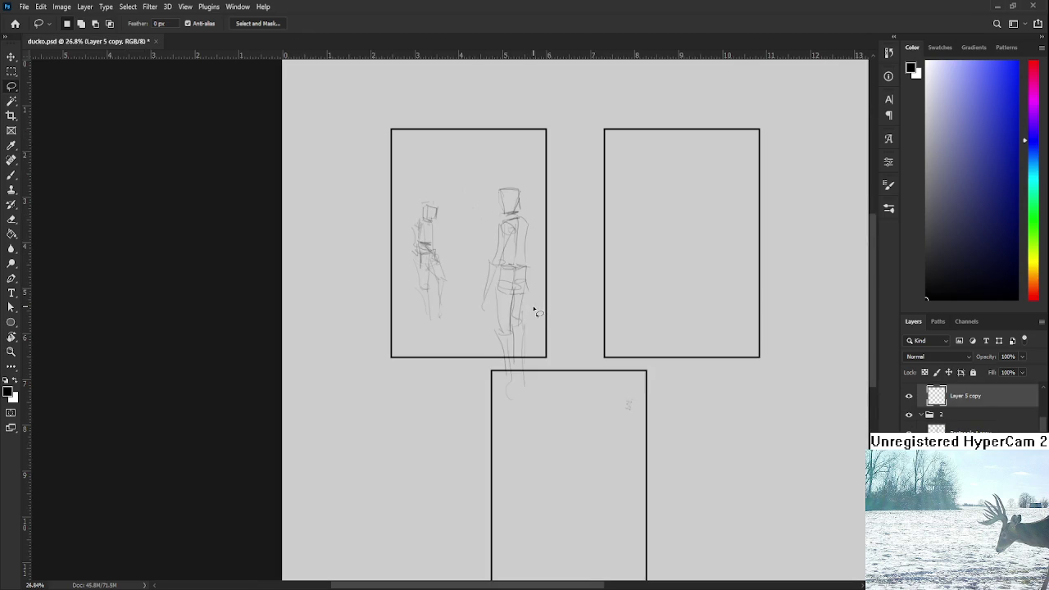
Step: Move the Layer 5 copy sketches slightly down and left with Free Transform
scroll(534, 311, up, 2)
scroll(525, 304, up, 1)
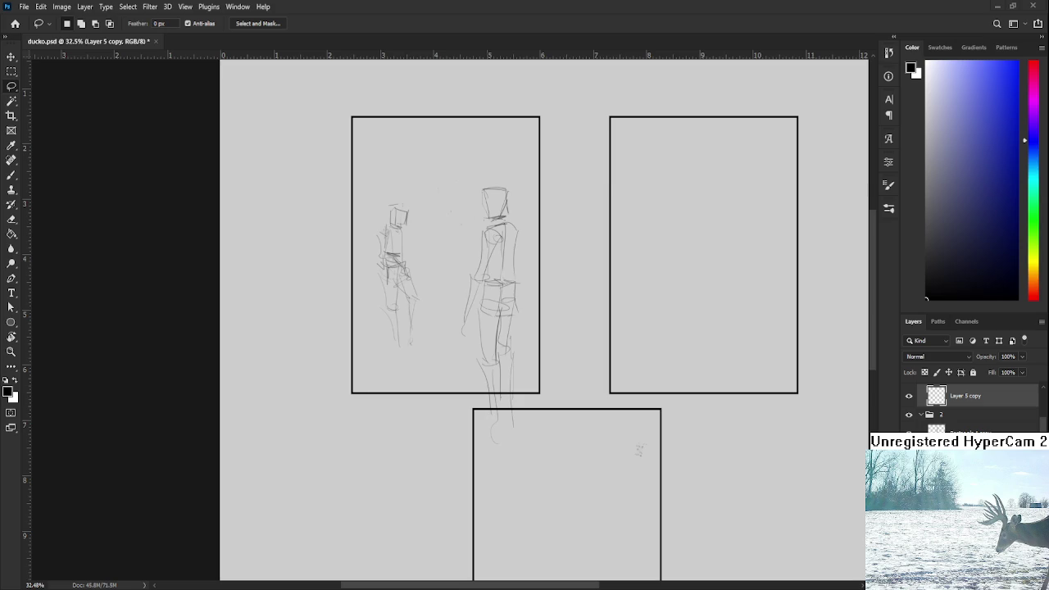
scroll(426, 323, down, 1)
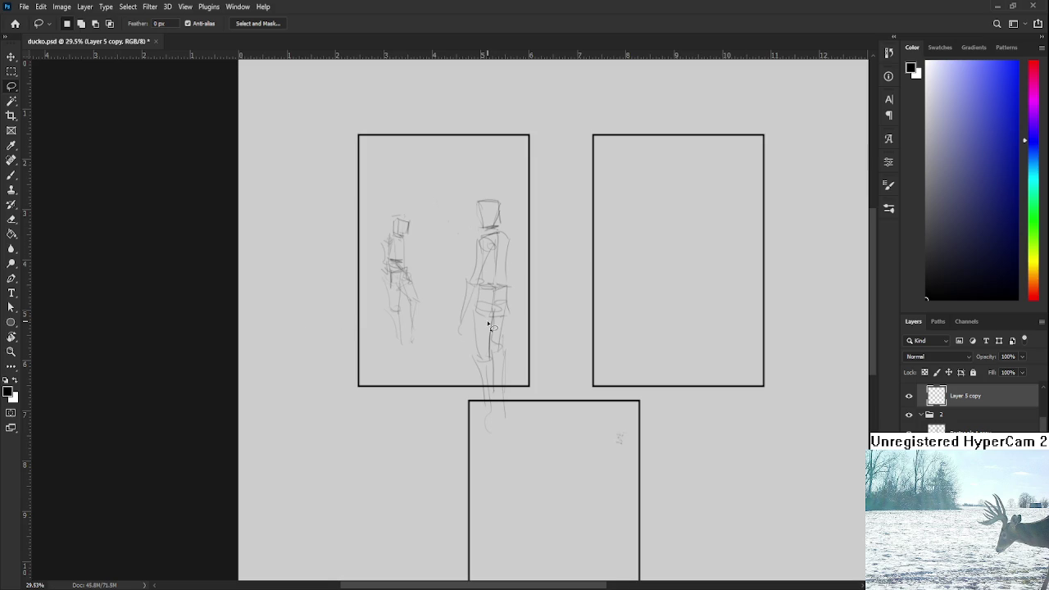
click(908, 396)
click(908, 395)
key(ctrl+t)
drag(494, 344, 494, 339)
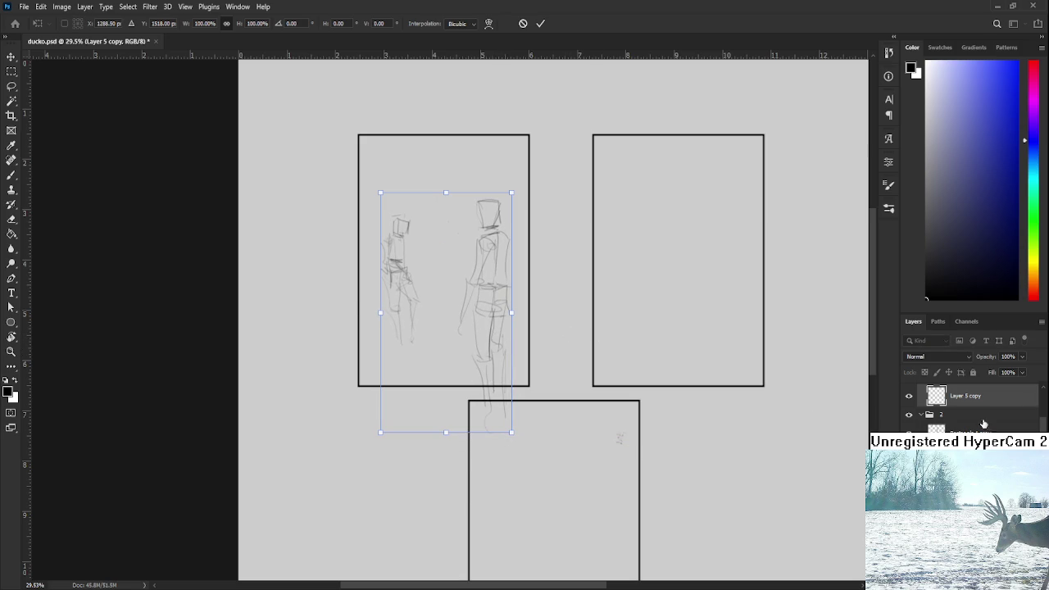
key(Return)
Step: Create new empty Layer 4 above Layer 5 copy and switch to the Brush
key(l)
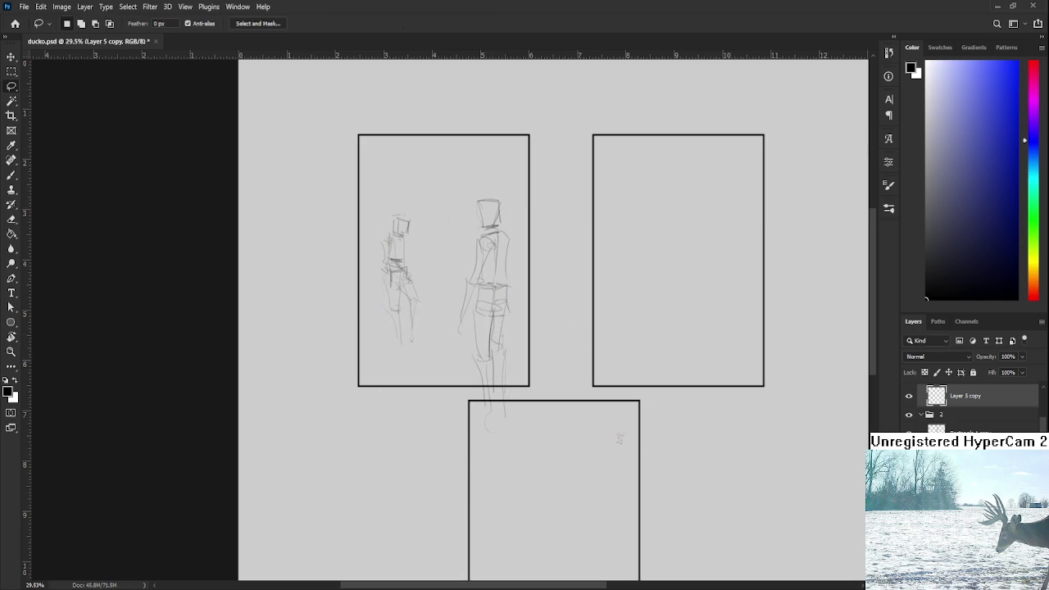
click(967, 431)
click(967, 415)
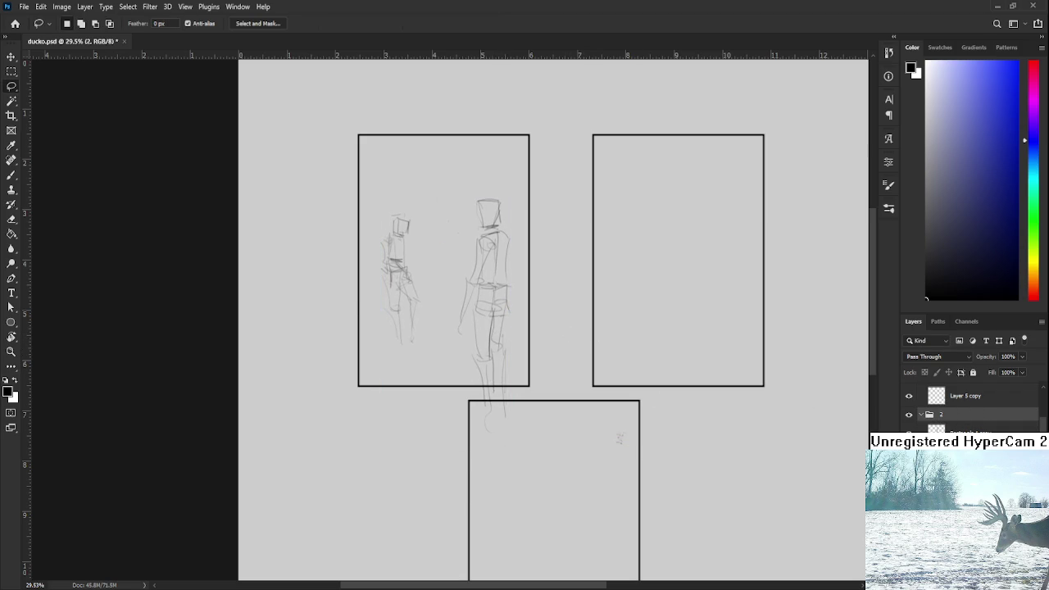
click(967, 396)
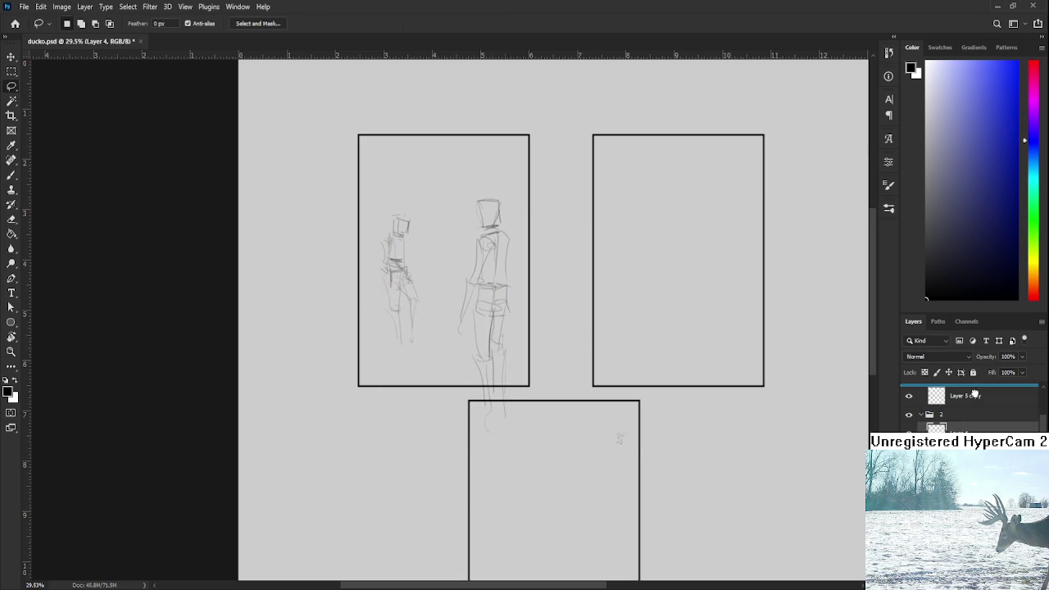
key(ctrl+shift+alt+n)
key(b)
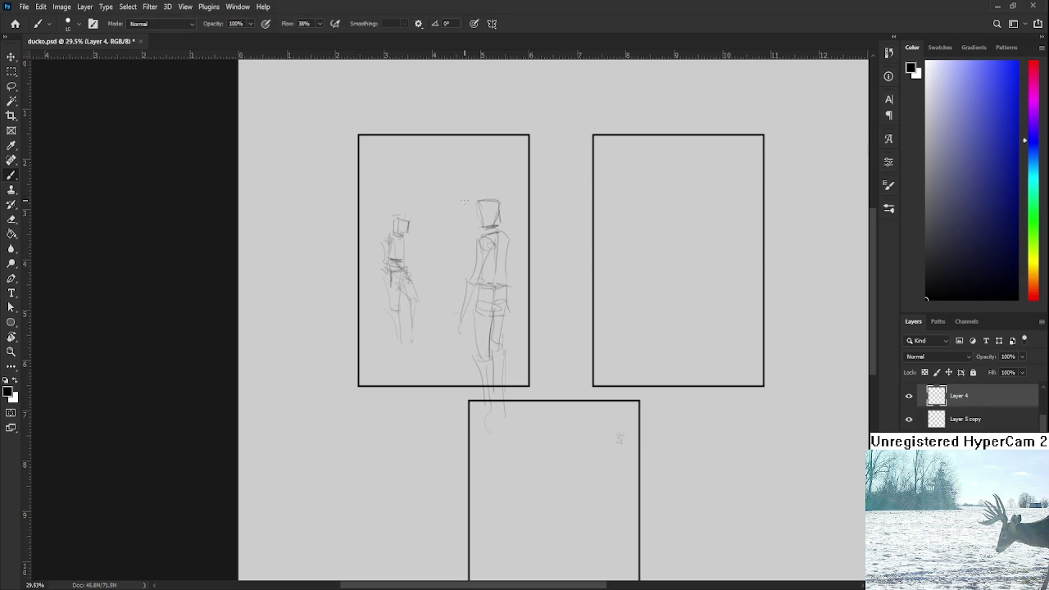
shift+click(498, 210)
key(ctrl+z)
key(bracketright)
drag(525, 220, 459, 331)
key(ctrl+z)
mouse_move(528, 219)
mouse_down()
mouse_move(450, 331)
mouse_move(523, 234)
mouse_up()
drag(479, 205, 535, 313)
key(ctrl+z)
drag(446, 226, 534, 318)
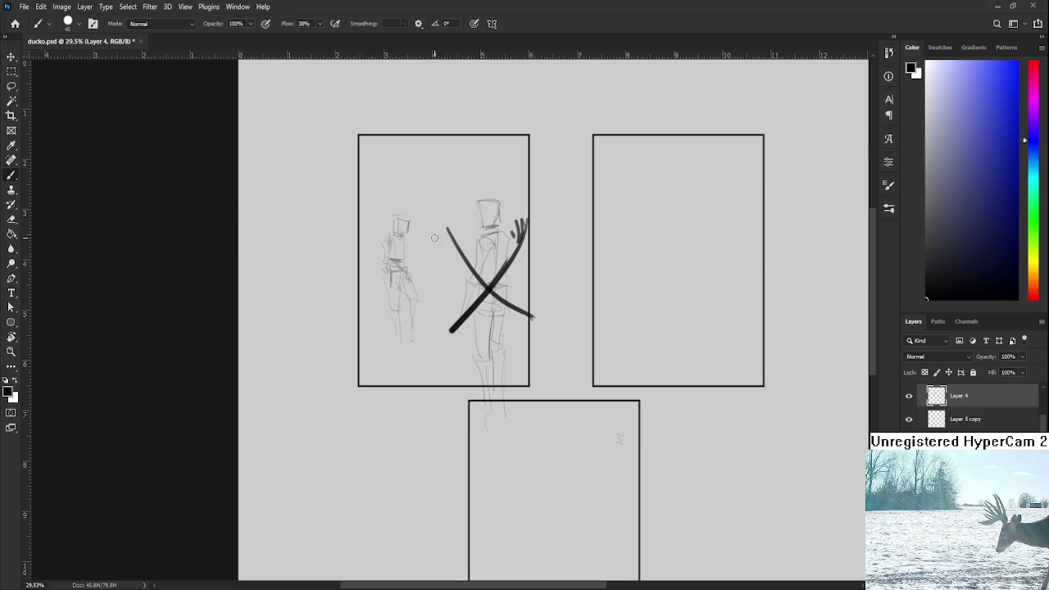
drag(440, 228, 352, 313)
drag(364, 226, 434, 336)
key(ctrl+z)
drag(352, 231, 442, 331)
drag(398, 138, 443, 215)
key(ctrl+z)
drag(362, 144, 442, 217)
drag(454, 147, 351, 233)
drag(418, 146, 442, 220)
drag(535, 148, 502, 221)
key(ctrl+z)
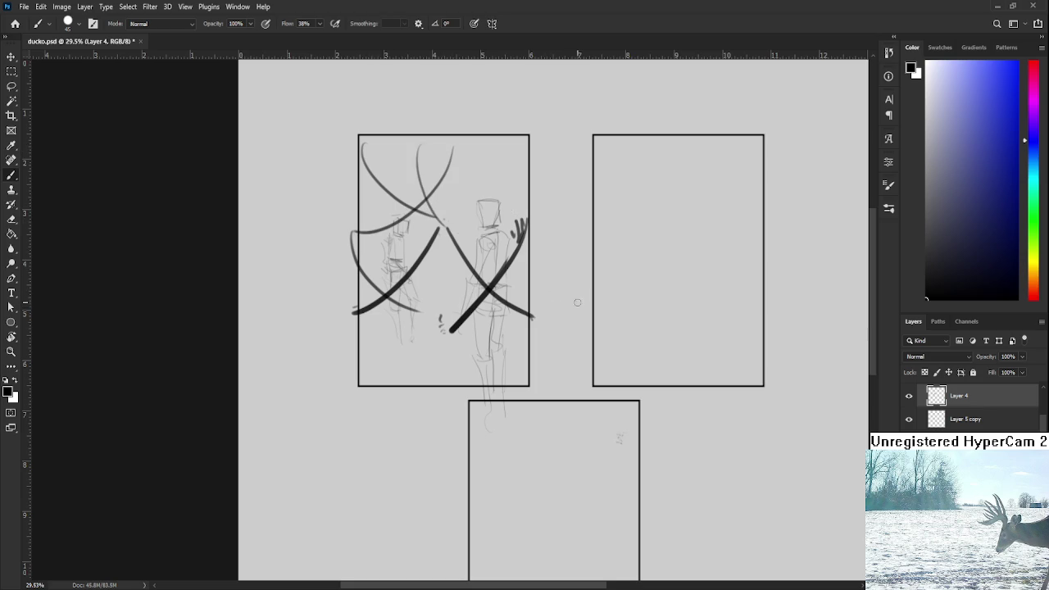
key(l)
drag(581, 347, 655, 274)
key(Delete)
key(ctrl+d)
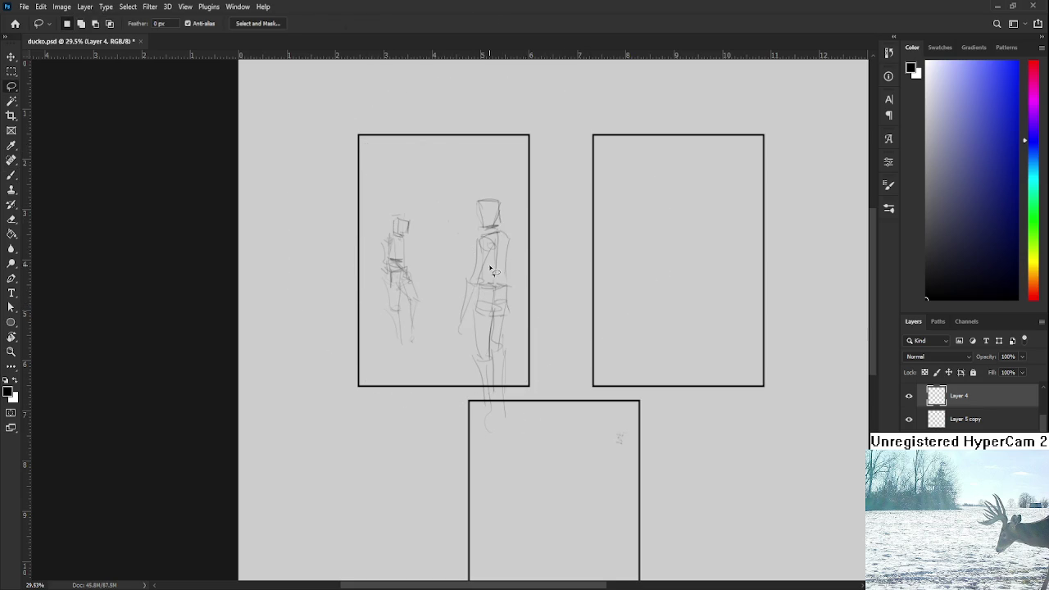
scroll(468, 286, down, 2)
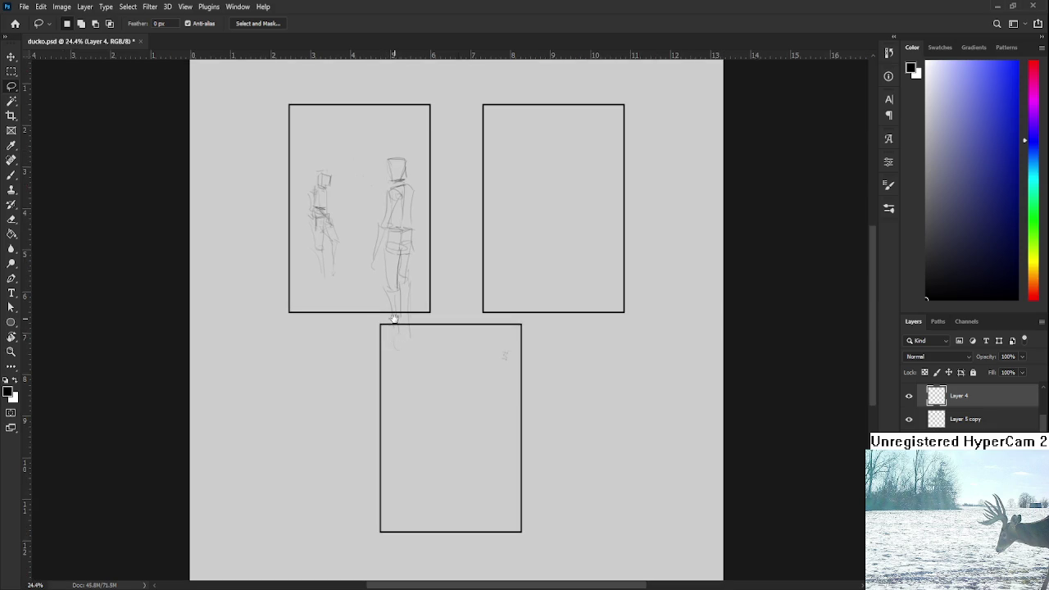
scroll(392, 324, up, 2)
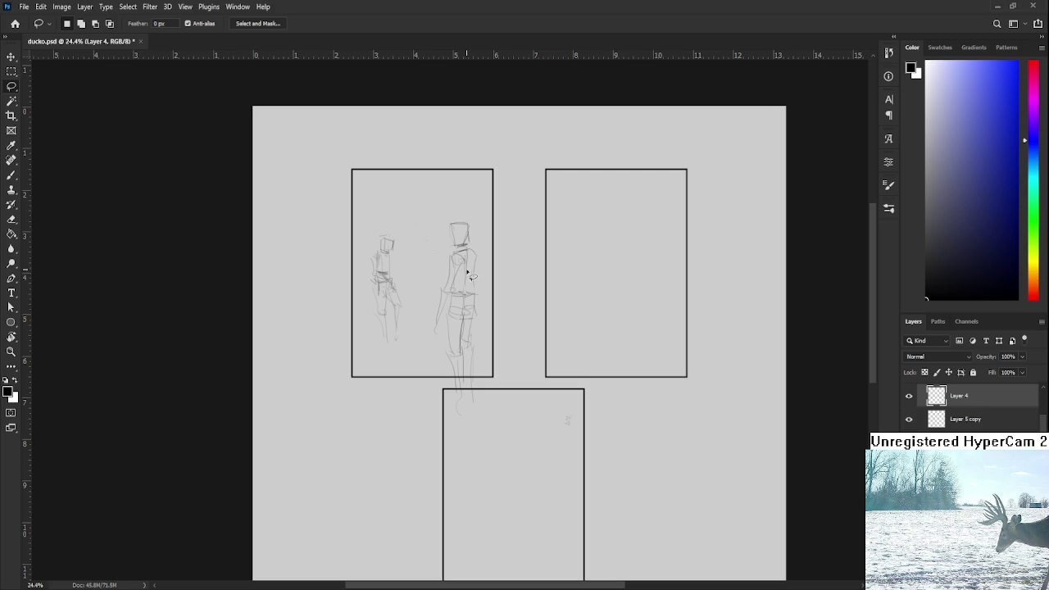
Step: Lower the brush size to 15 and draw faint horizontal lines across the left panel
key(b)
drag(425, 370, 481, 370)
key(ctrl+z)
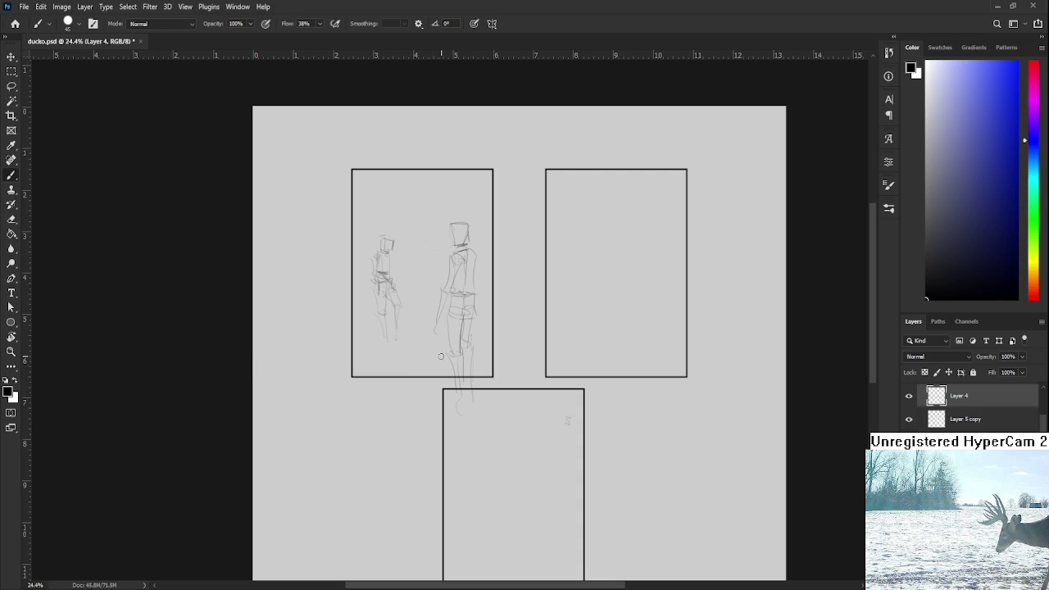
key(bracketleft)
key(bracketleft)
key(bracketleft)
drag(373, 327, 435, 326)
scroll(909, 400, up, 1)
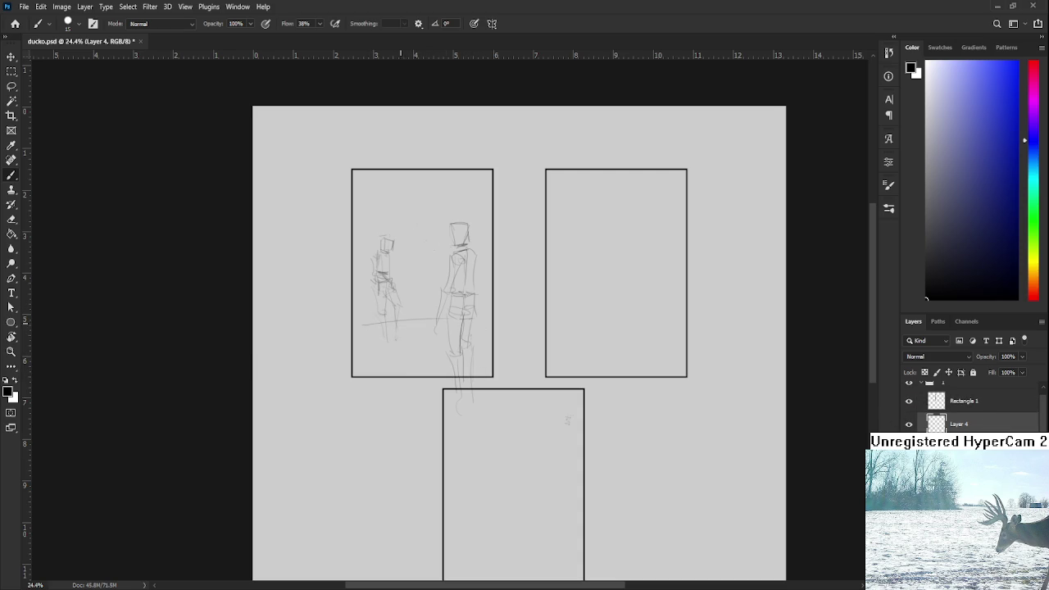
drag(358, 325, 430, 326)
Step: Add perspective lines between the figures and a curved ground line below them
mouse_move(377, 276)
mouse_down()
mouse_move(446, 273)
mouse_move(375, 271)
mouse_up()
mouse_move(449, 248)
mouse_down()
mouse_move(368, 253)
mouse_move(485, 244)
mouse_up()
key(ctrl+z)
drag(352, 329, 491, 315)
key(e)
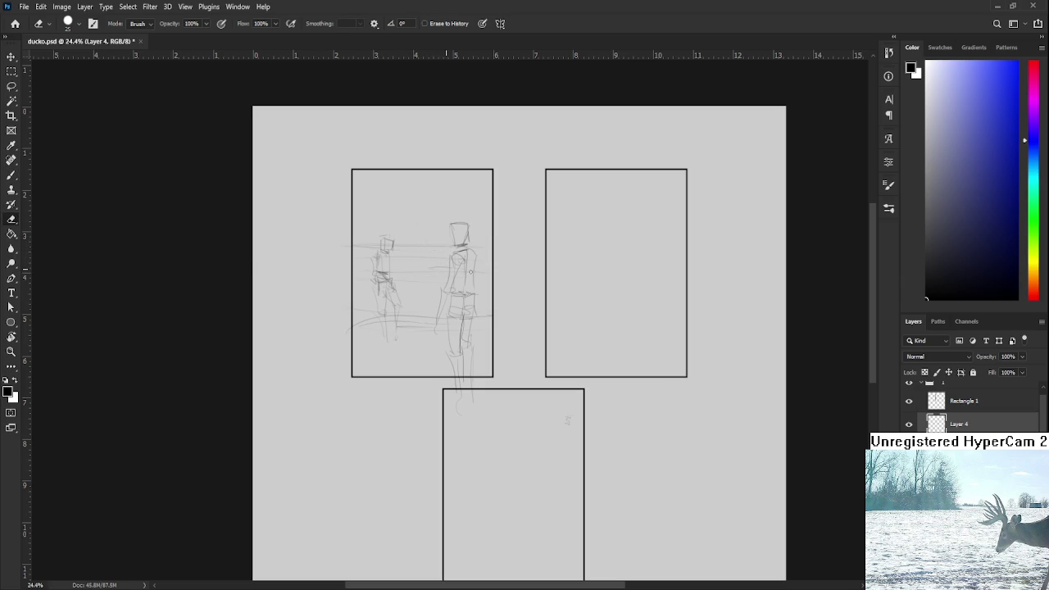
key(b)
Step: Draw a horizontal line through the figures' middles, discarding stray lower-left corner strokes
drag(493, 270, 352, 273)
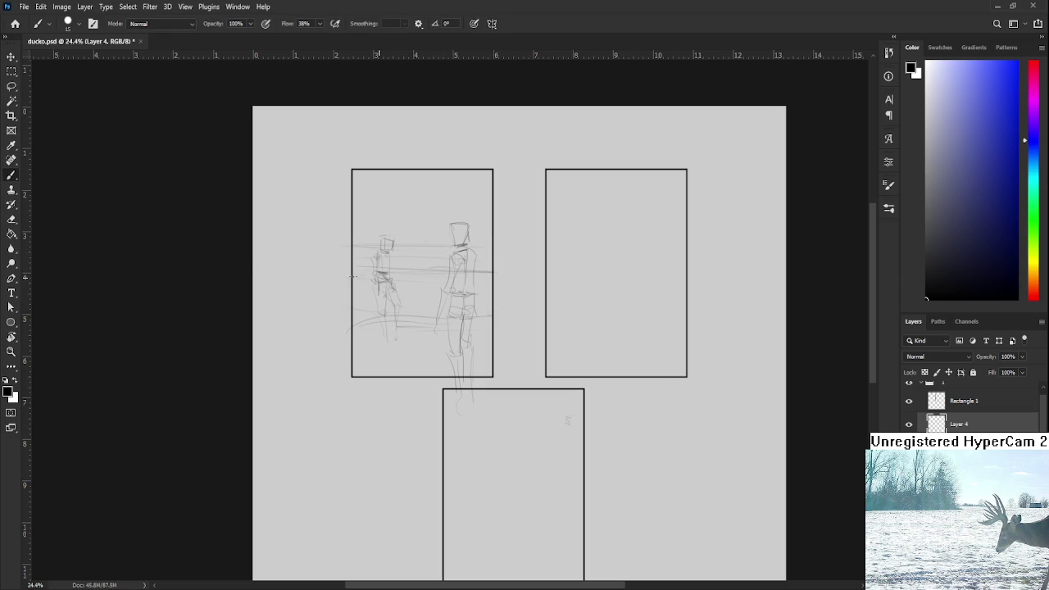
key(e)
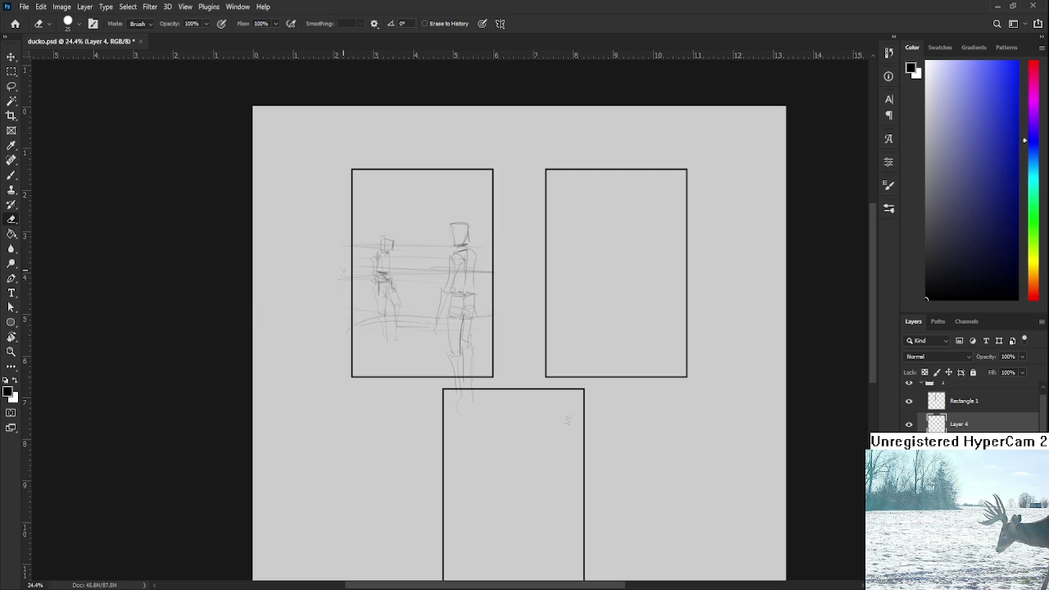
key(b)
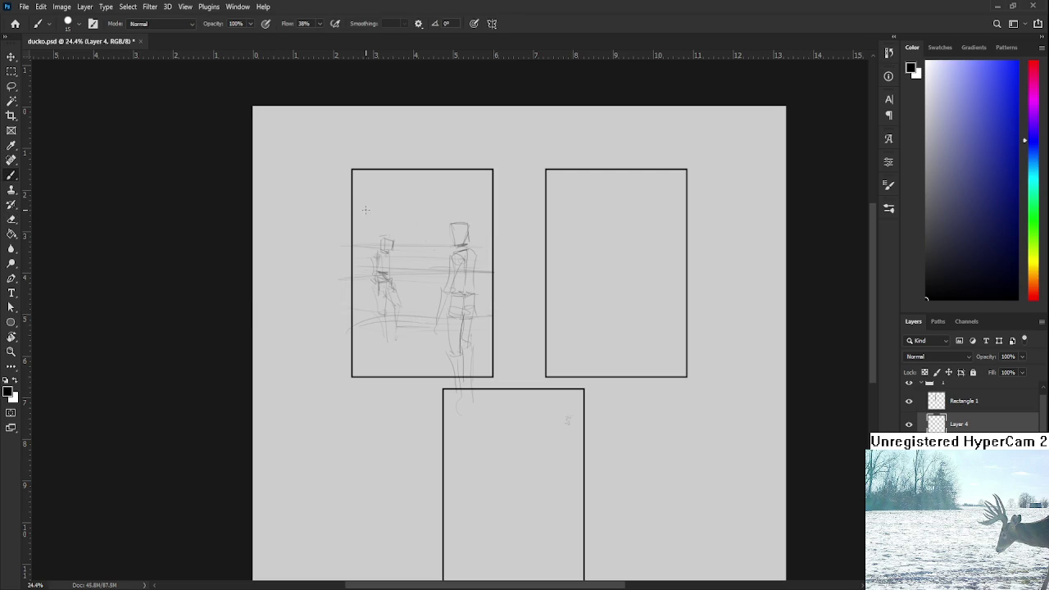
mouse_move(351, 395)
mouse_down()
mouse_move(368, 354)
mouse_move(397, 334)
mouse_up()
drag(362, 369, 379, 356)
key(ctrl+z)
key(ctrl+z)
scroll(422, 353, down, 2)
scroll(422, 352, up, 1)
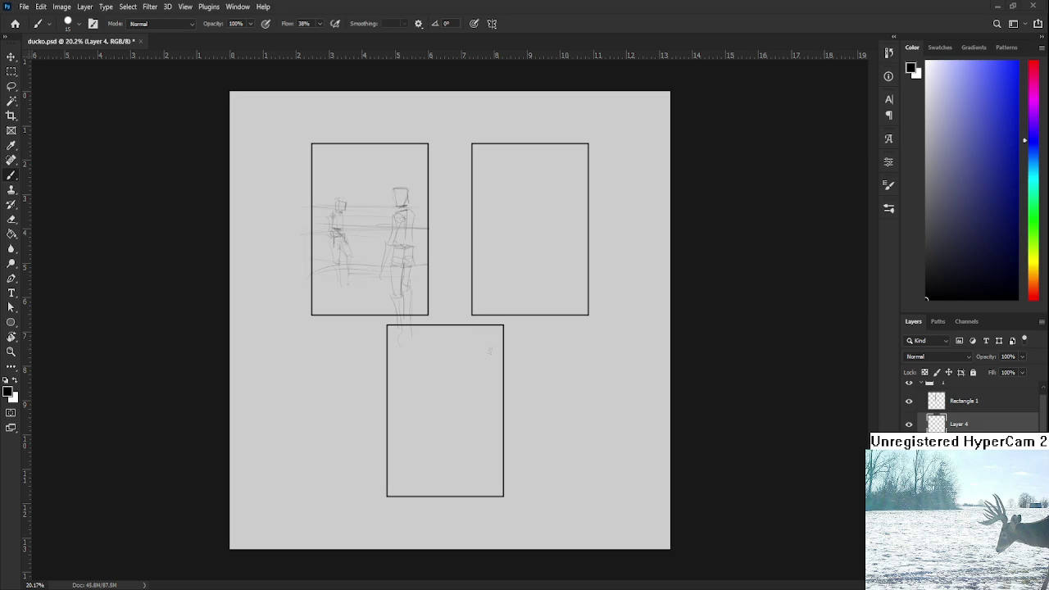
Step: Select group 1, which holds the figure sketches, in the Layers panel
scroll(432, 331, up, 3)
key(alt+bracketright)
key(alt+bracketright)
key(alt+bracketright)
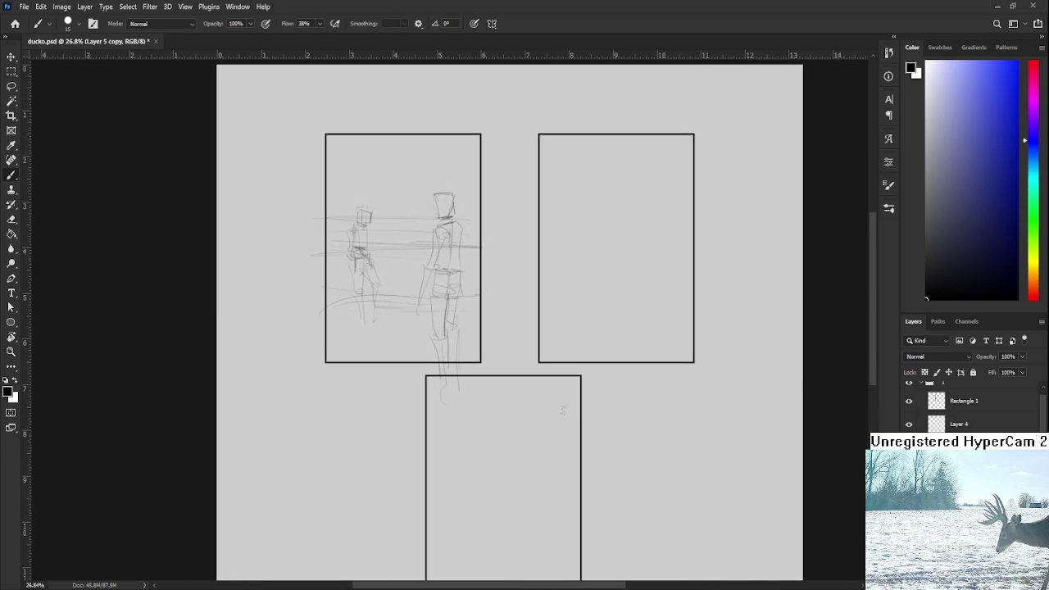
key(shift+alt+bracketleft)
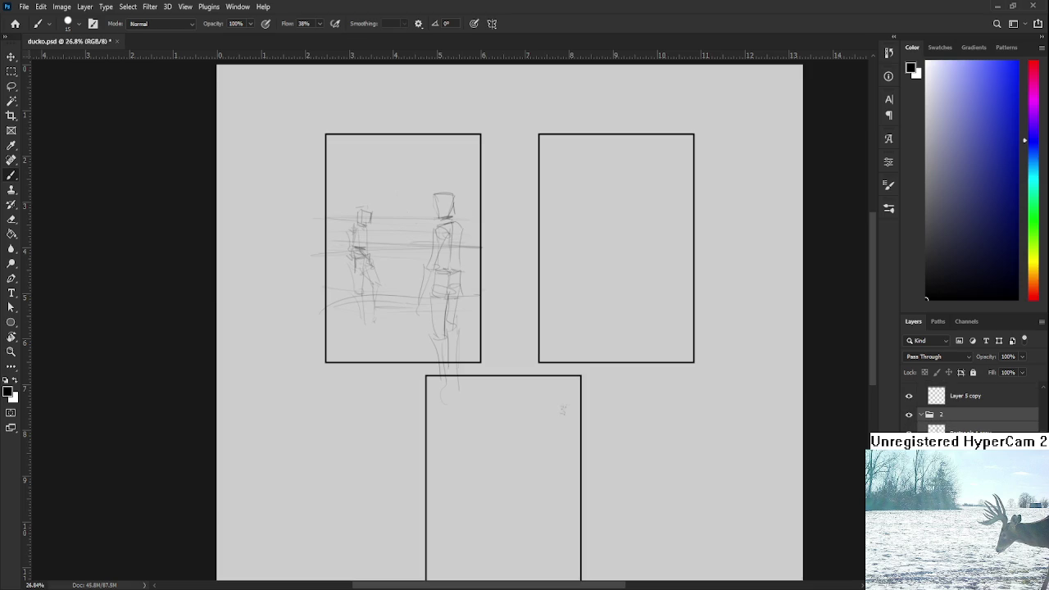
key(alt+bracketleft)
key(alt+bracketleft)
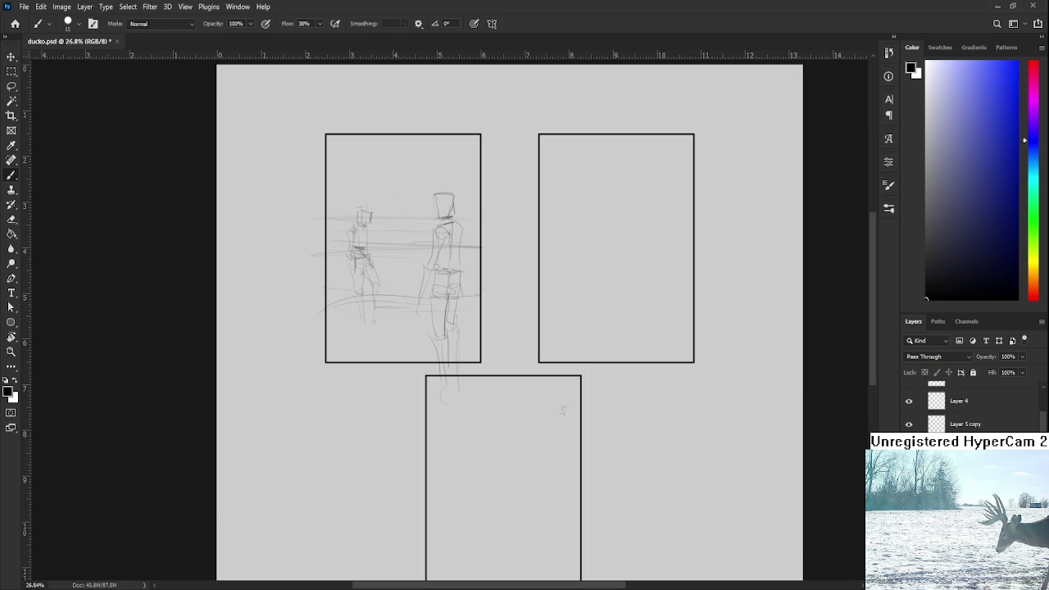
key(alt+bracketleft)
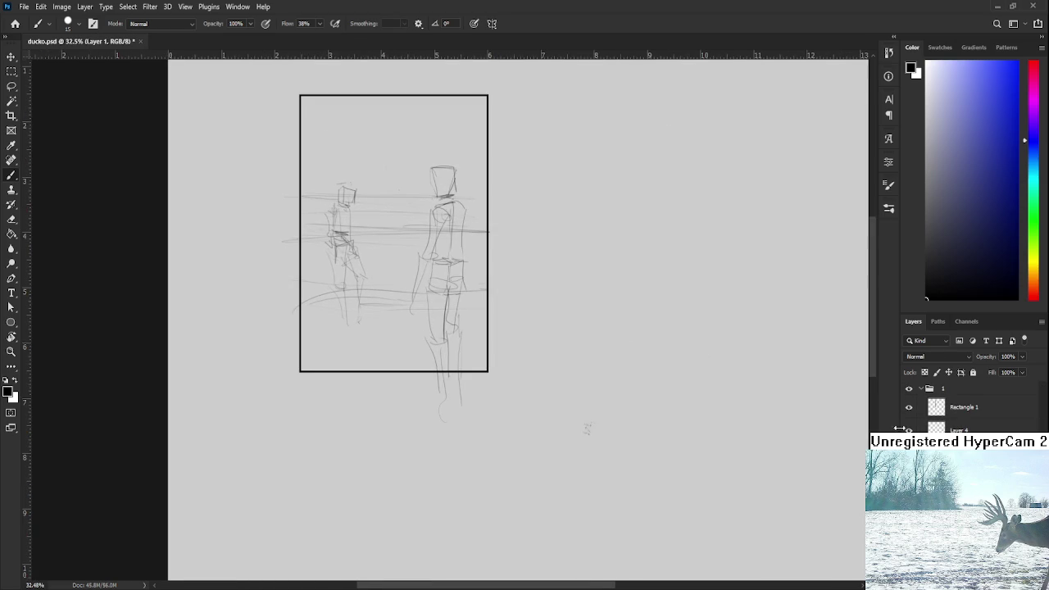
click(944, 391)
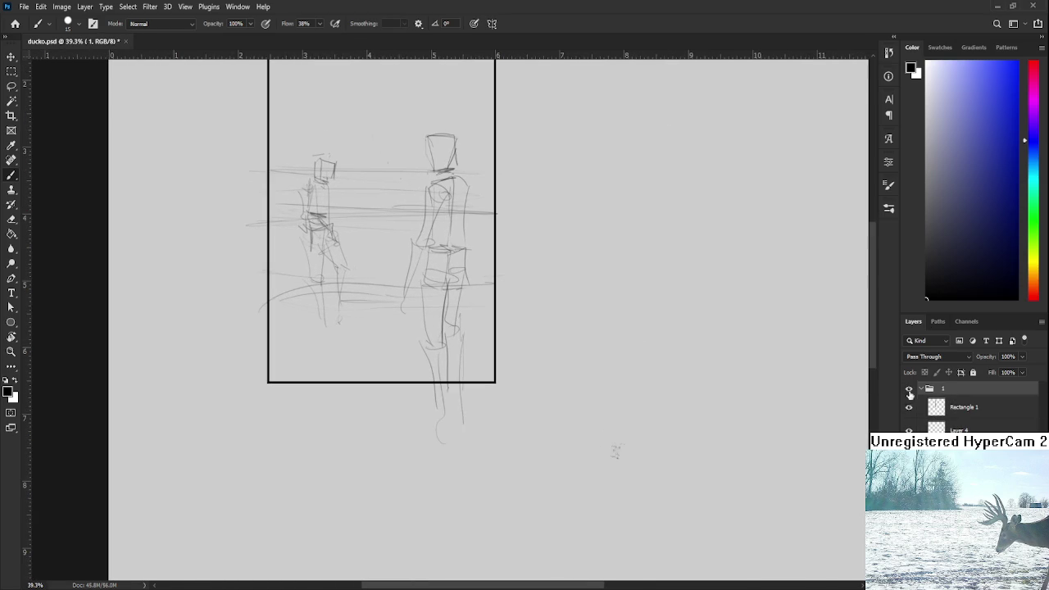
Step: Scale the figure panel group to about 161% and reposition it to fill the page
alt+scroll(300, 298, down, 3)
key(ctrl+t)
drag(429, 340, 558, 533)
drag(461, 379, 482, 396)
alt+scroll(483, 394, down, 2)
drag(541, 496, 480, 415)
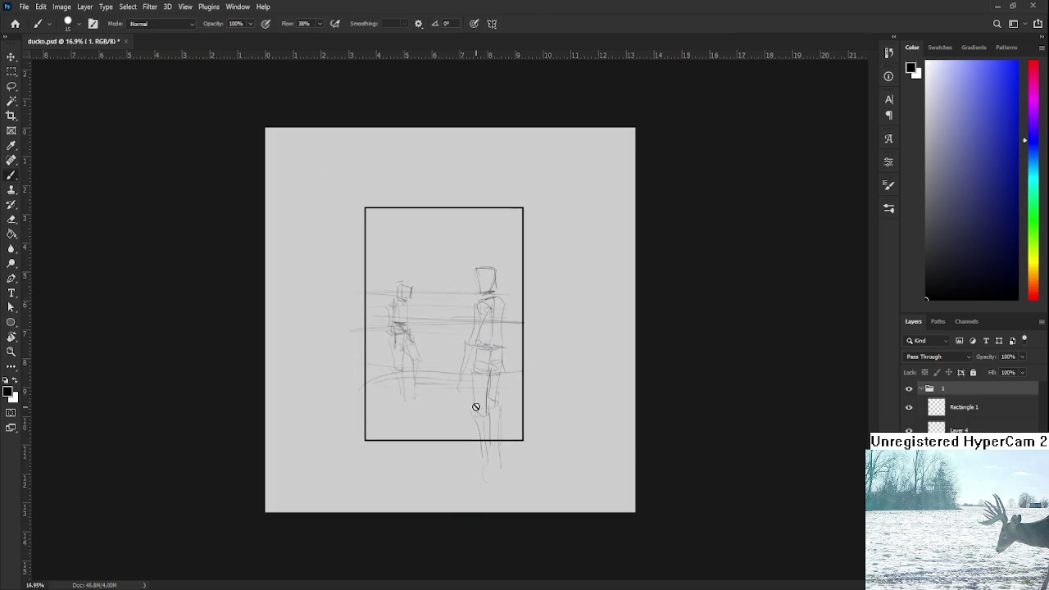
key(Return)
Step: Toggle the panel frame and perspective lines off and on to compare the layout
alt+scroll(480, 415, up, 3)
alt+scroll(445, 403, down, 1)
alt+scroll(459, 385, up, 1)
alt+scroll(468, 396, down, 1)
click(909, 407)
click(909, 407)
click(909, 427)
click(909, 427)
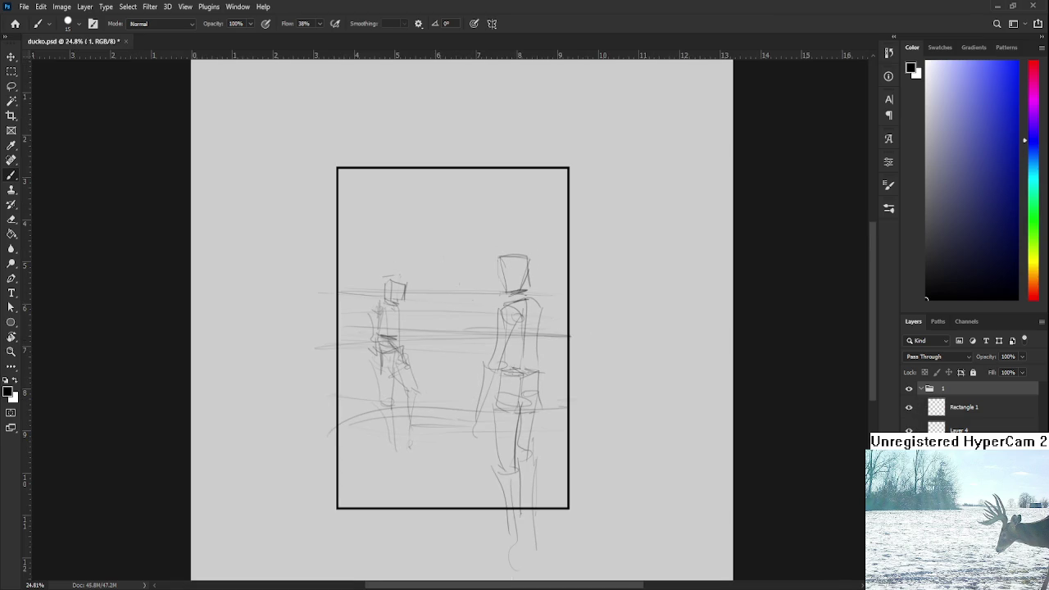
Step: Lasso the right figure on Layer 5 copy and shrink it to about 94%
ctrl+click(512, 385)
key(l)
mouse_move(489, 574)
mouse_down()
mouse_move(522, 136)
mouse_move(642, 529)
mouse_up()
key(ctrl+t)
drag(642, 142, 639, 171)
key(Return)
key(ctrl+d)
Step: Bring the arknight p.psd reference illustration forward beside the ducko.psd sketch
scroll(641, 331, down, 3)
scroll(623, 335, down, 2)
scroll(560, 352, down, 1)
scroll(513, 328, up, 5)
scroll(495, 353, up, 2)
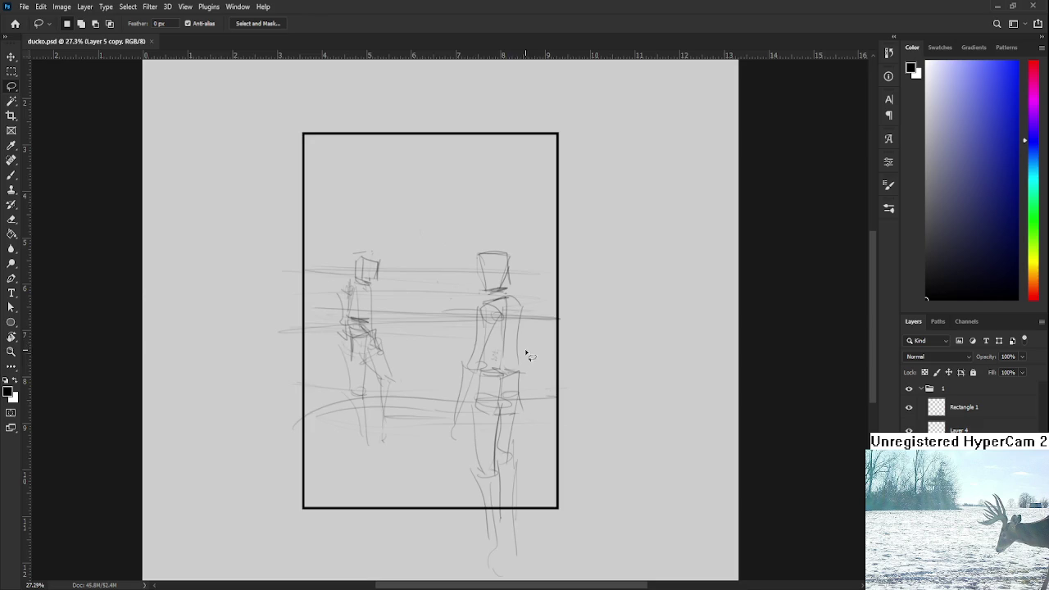
key(e)
drag(492, 351, 508, 375)
key(r)
scroll(459, 353, down, 1)
scroll(328, 327, down, 1)
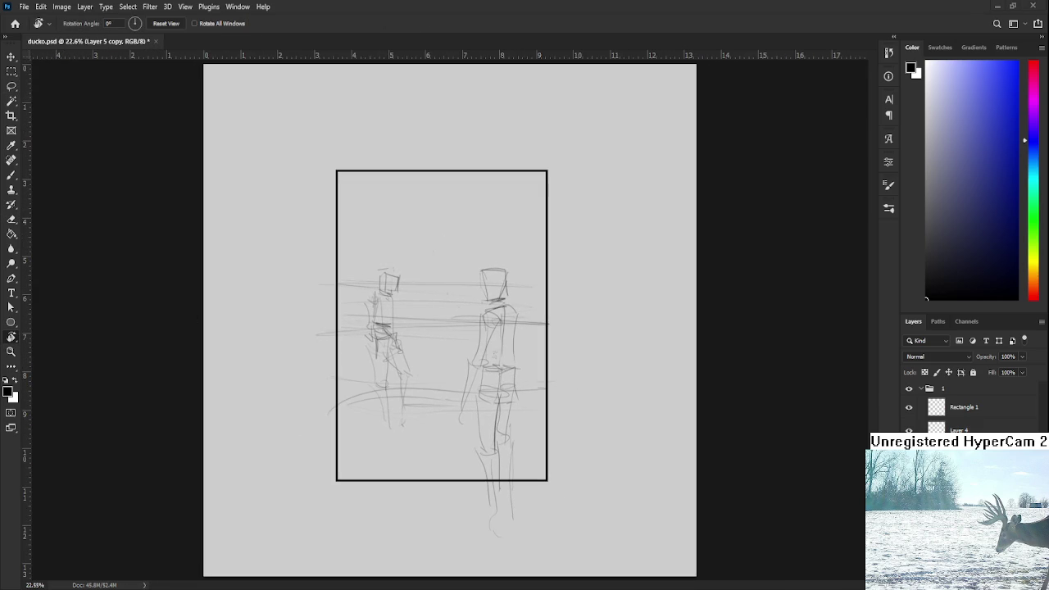
key(ctrl+Tab)
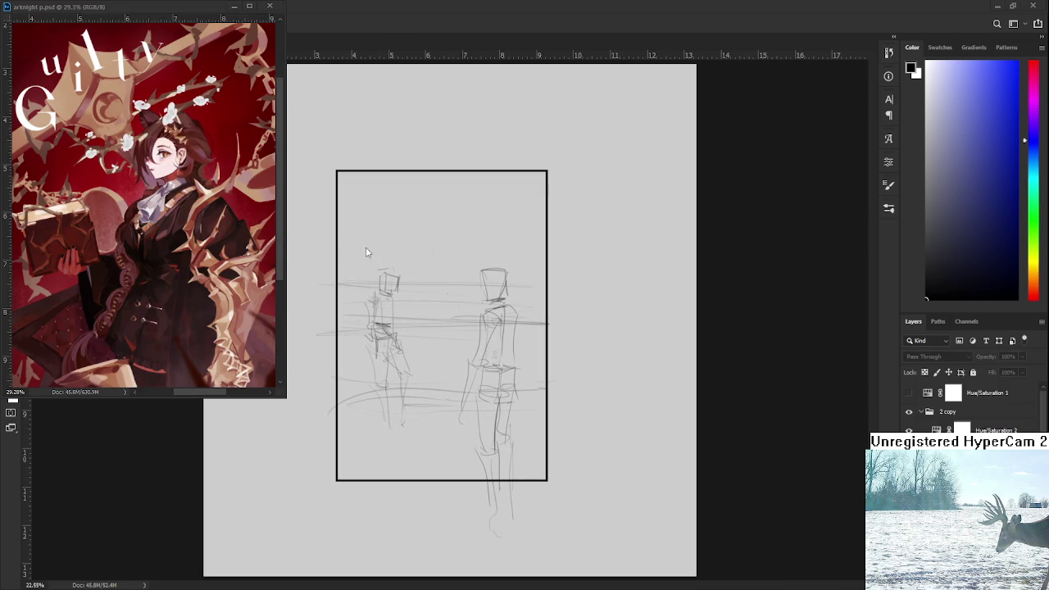
Step: Hide Layer 4's horizontal perspective lines, leaving only the two figures
scroll(437, 344, up, 1)
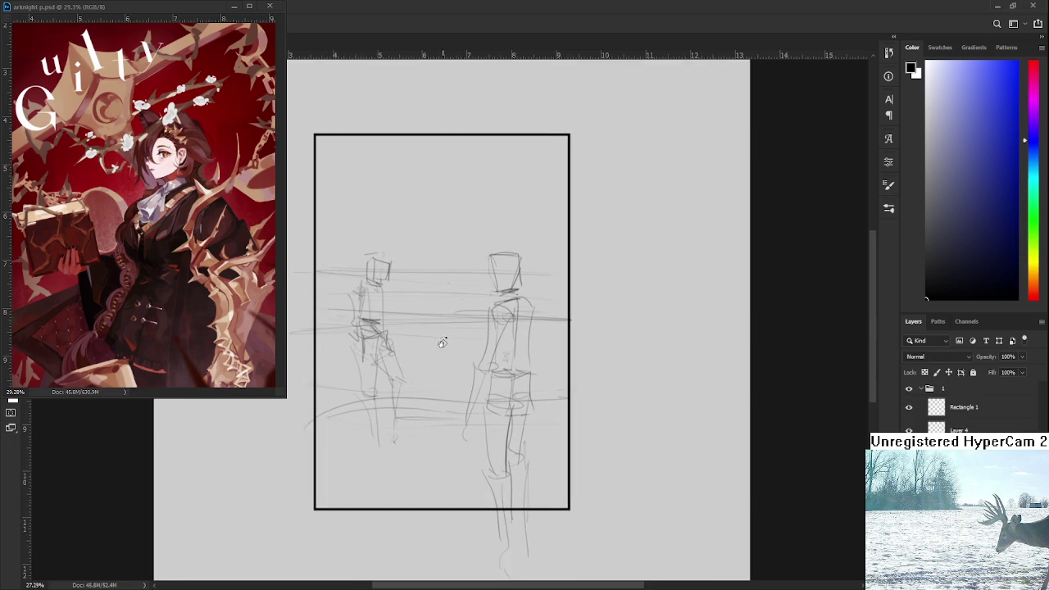
mouse_move(445, 345)
mouse_down()
mouse_move(476, 345)
mouse_move(495, 362)
mouse_up()
click(908, 430)
click(908, 429)
click(908, 429)
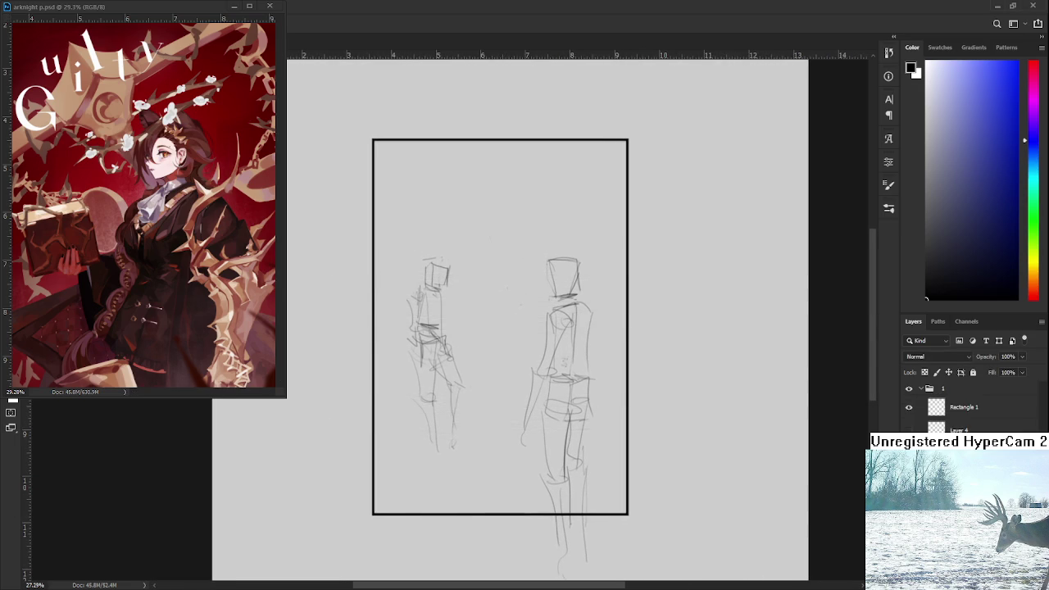
Step: Try the sketch layer at 35% opacity, restore it to 100%, and zoom in on the figures
key(3)
key(5)
key(0)
scroll(422, 275, up, 3)
scroll(422, 274, up, 2)
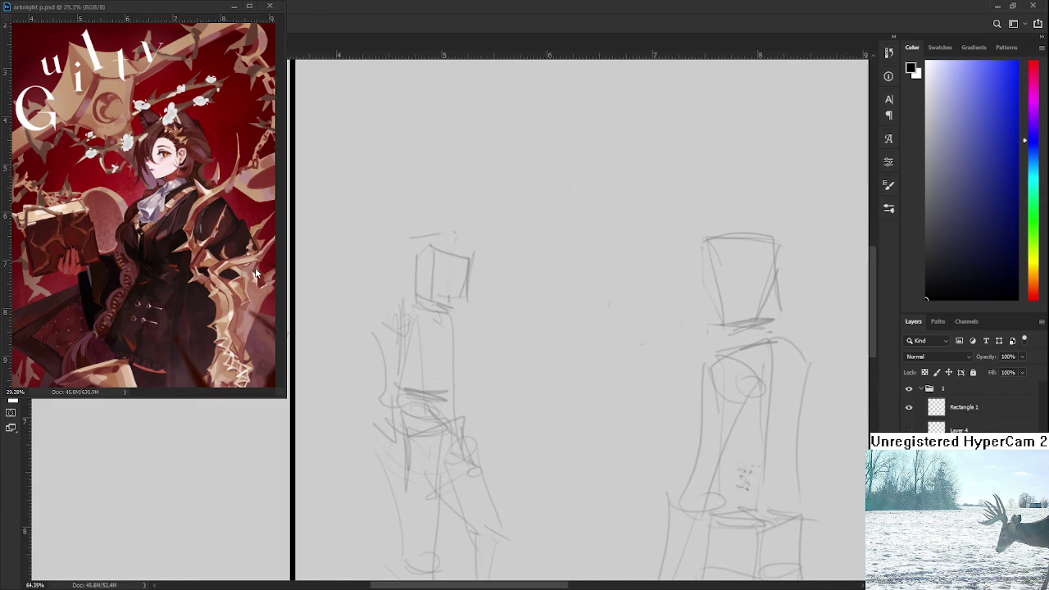